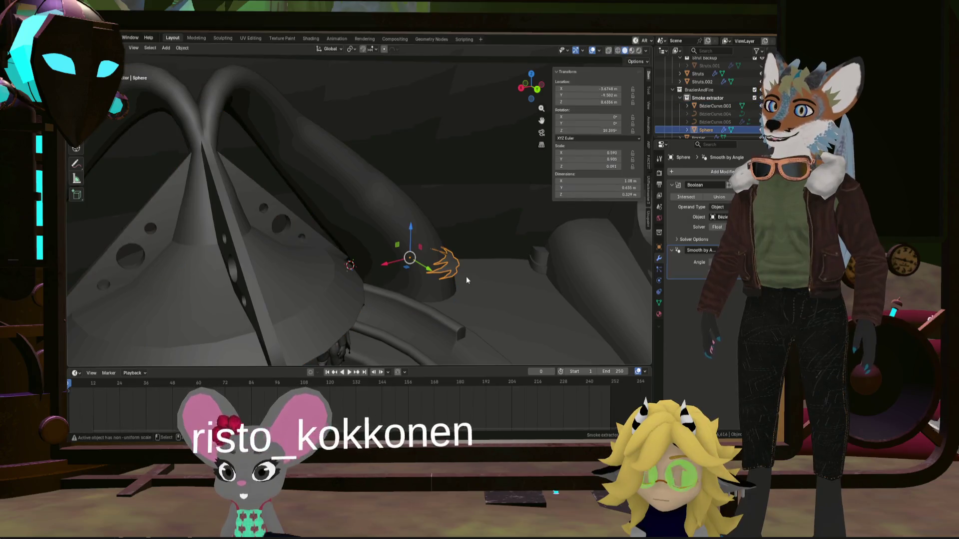
# Undo back until the old sphere cutter's Boolean and transform changes are gone
pyautogui.press('Tab')
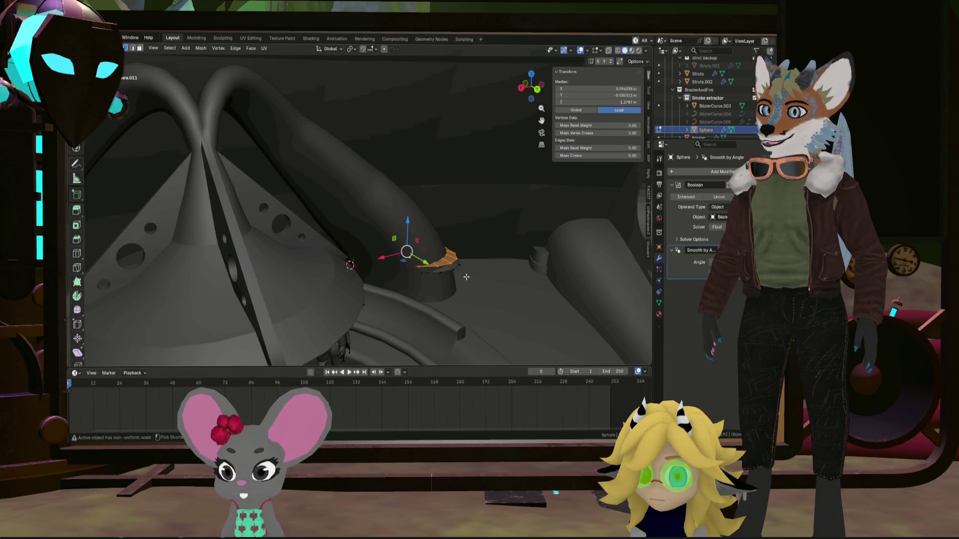
pyautogui.press('Tab')
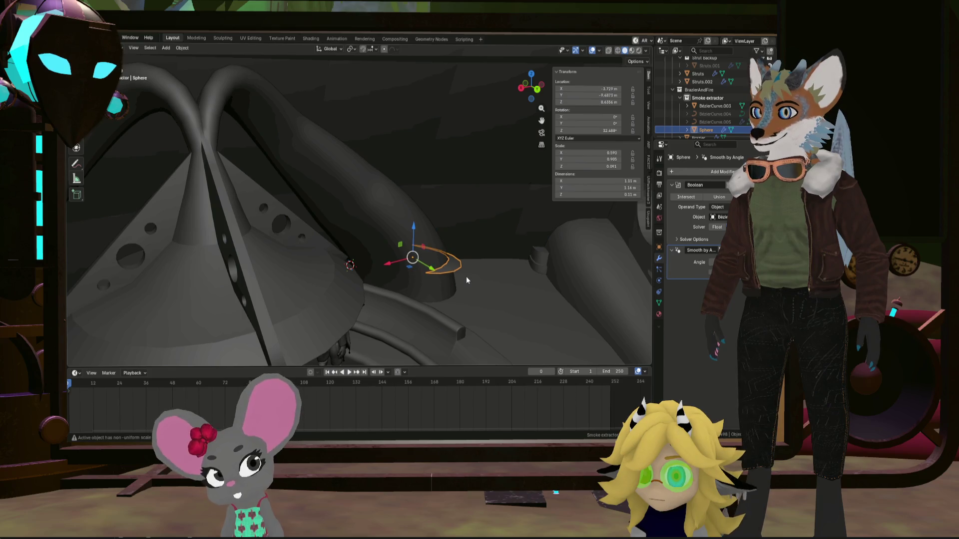
pyautogui.hotkey('ctrl', 'z')
pyautogui.hotkey('ctrl', 'z')
pyautogui.hotkey('ctrl', 'z')
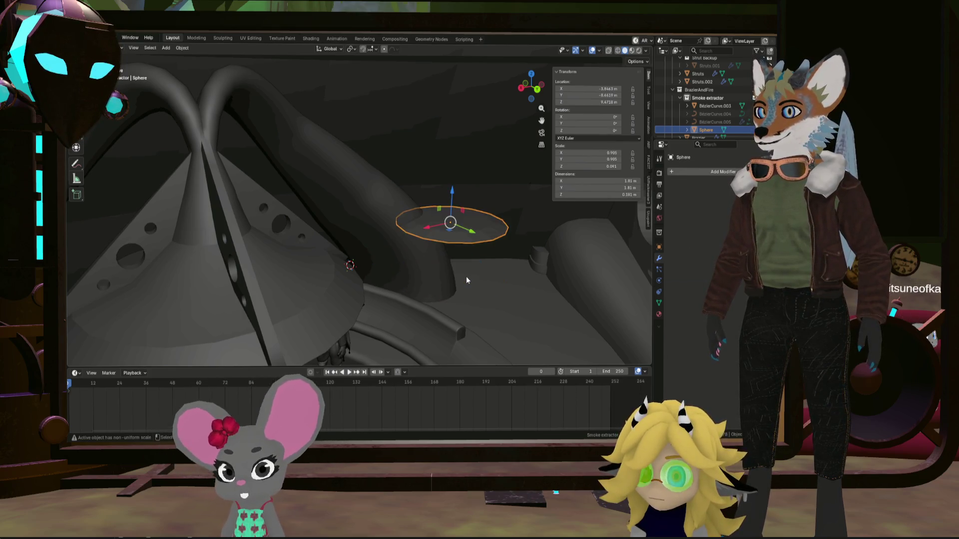
pyautogui.hotkey('ctrl', 'z')
pyautogui.hotkey('ctrl', 'z')
pyautogui.hotkey('ctrl', 'z')
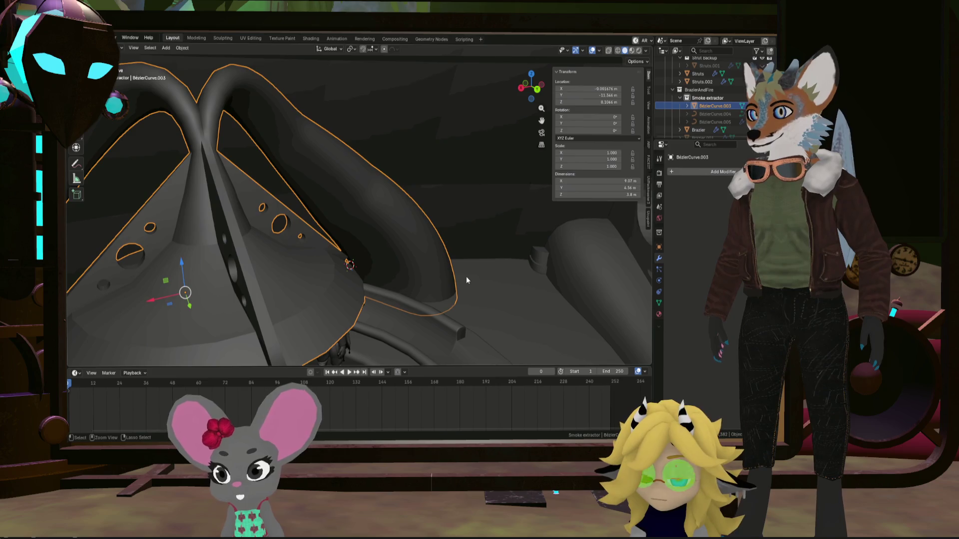
# Add a UV sphere with 4 rings and 34 segments at the pipe end
pyautogui.hotkey('shift', 'a')
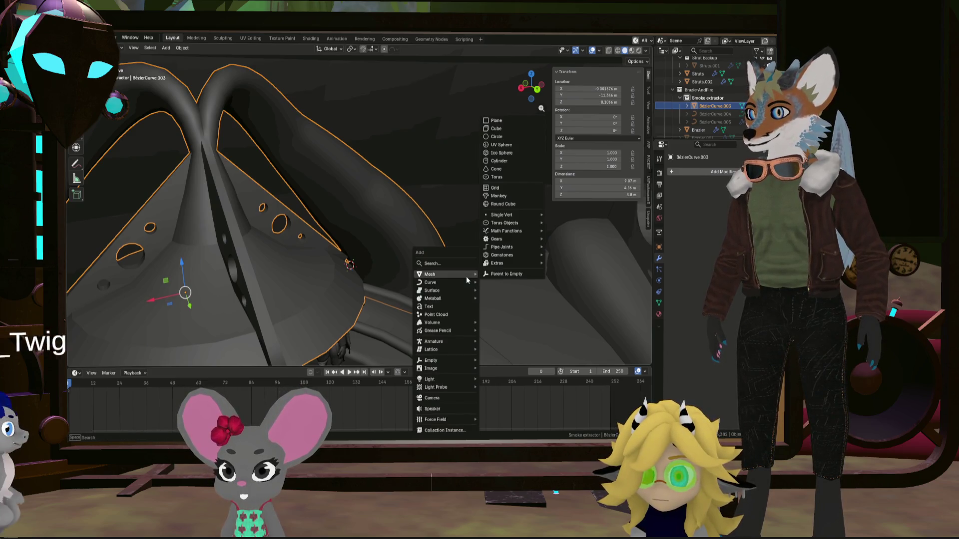
pyautogui.click(502, 145)
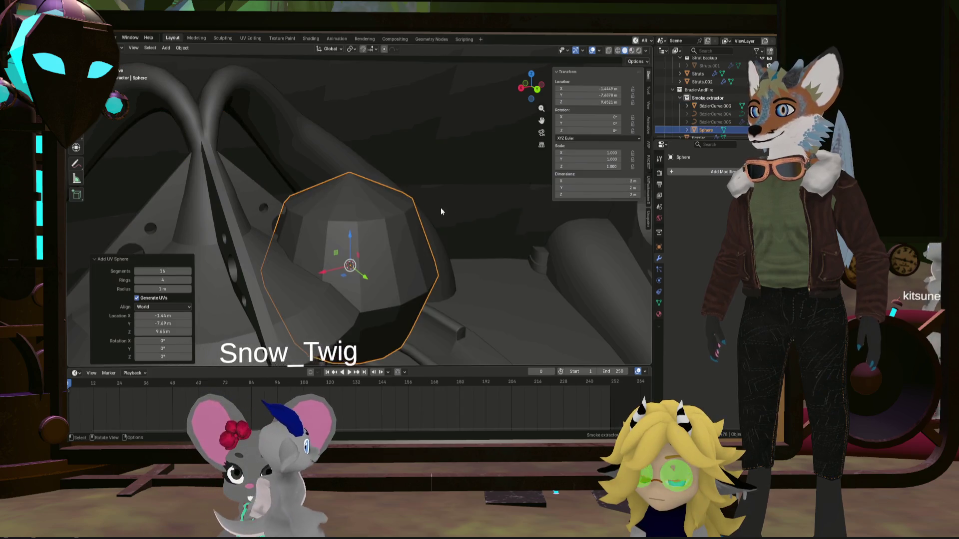
pyautogui.click(189, 281)
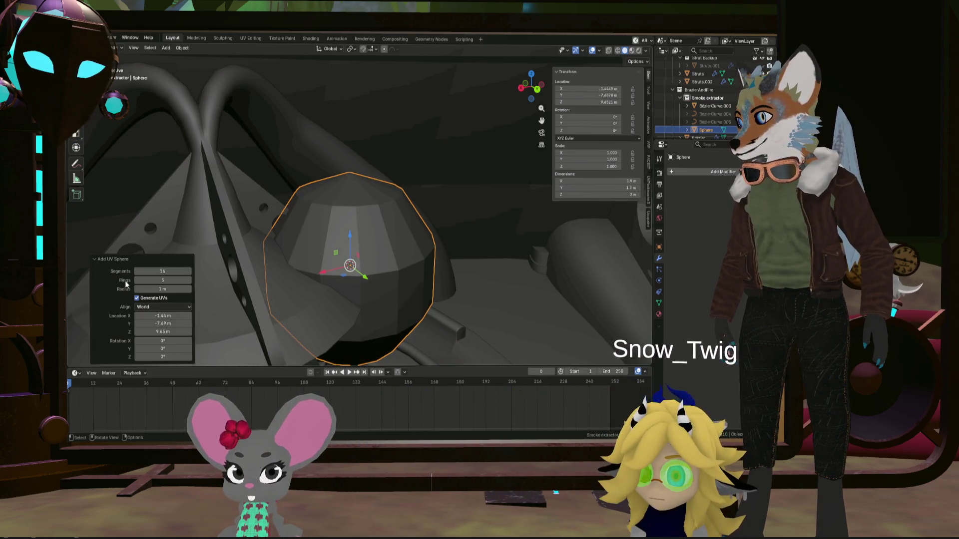
pyautogui.moveTo(188, 281); pyautogui.dragTo(175, 281)
pyautogui.click(189, 272)
pyautogui.click(188, 272)
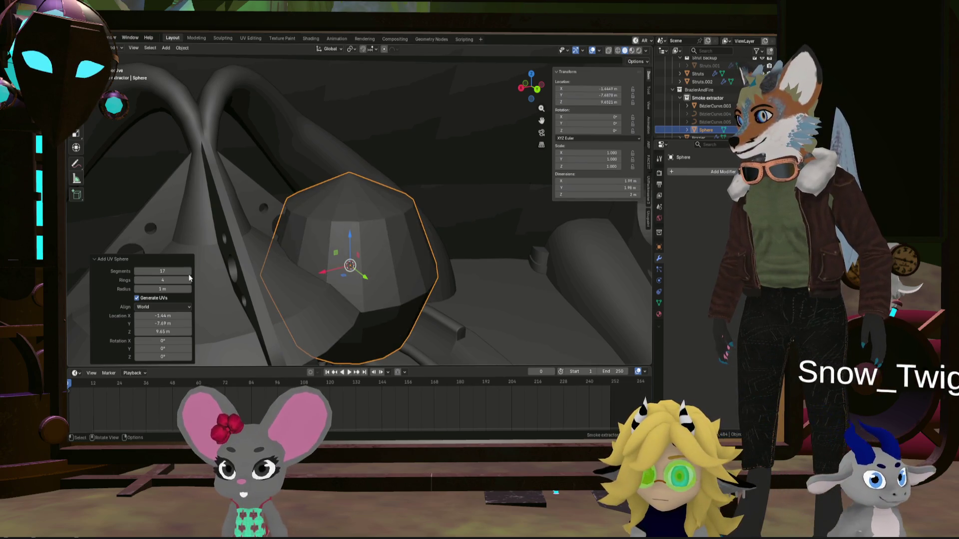
pyautogui.click(188, 273)
pyautogui.click(189, 273)
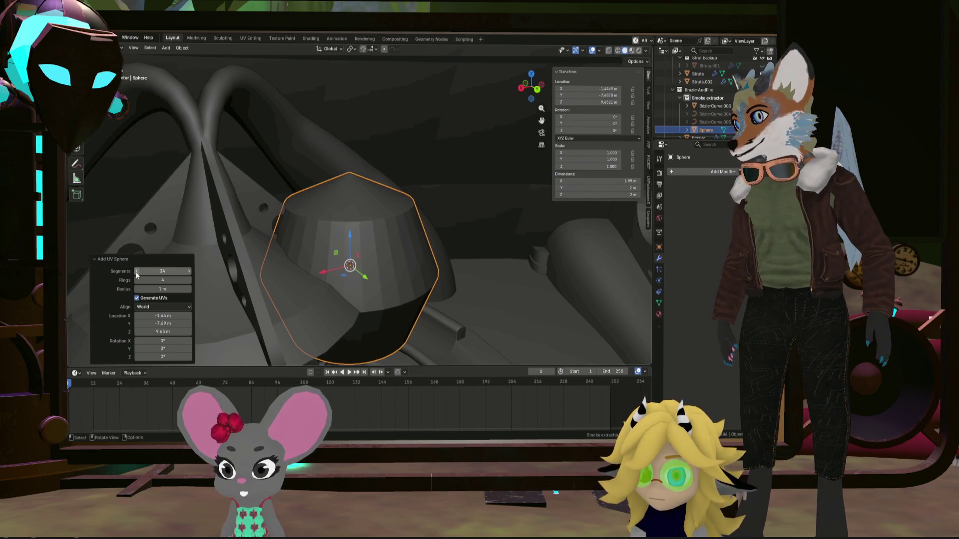
pyautogui.moveTo(300, 267); pyautogui.dragTo(393, 277, button='middle')
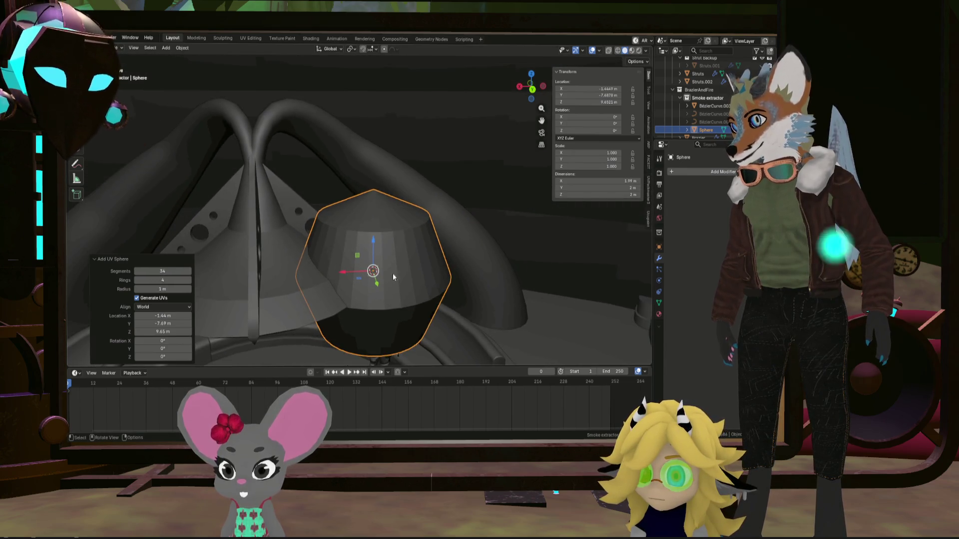
# Flatten the sphere along Z and shift it further to the right
pyautogui.press('s')
pyautogui.press('z')
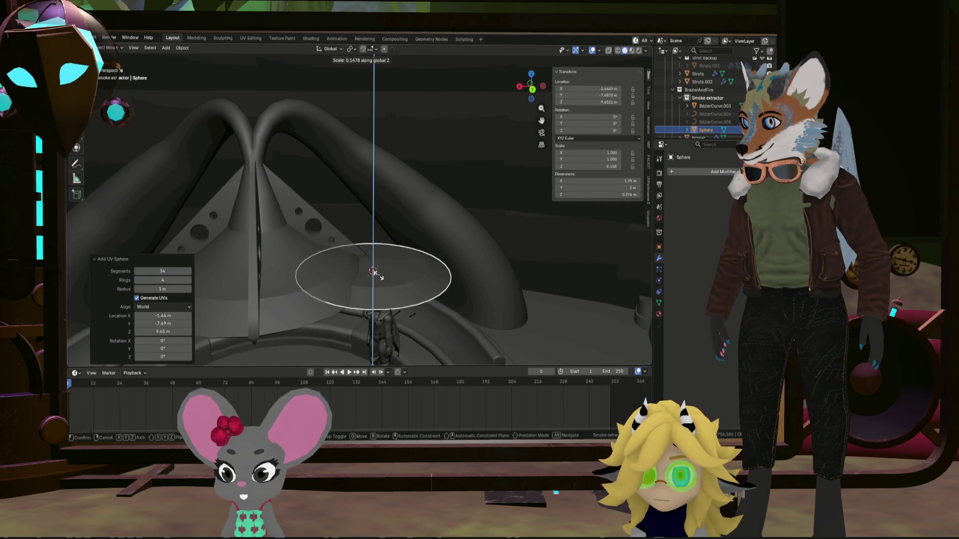
pyautogui.click(374, 272)
pyautogui.moveTo(374, 272)
pyautogui.mouseDown(button='middle')
pyautogui.moveTo(376, 233)
pyautogui.moveTo(373, 299)
pyautogui.moveTo(402, 279)
pyautogui.mouseUp(button='middle')
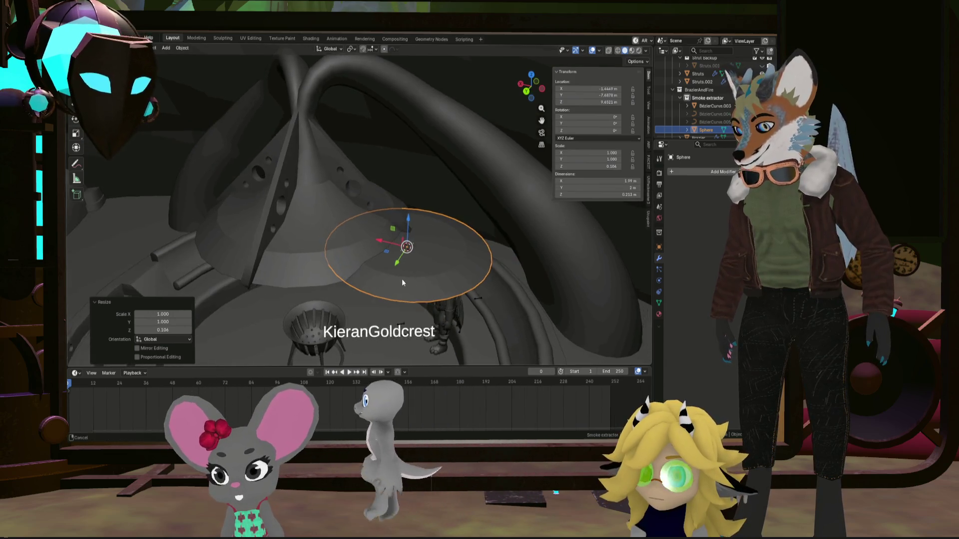
pyautogui.press('g')
pyautogui.click(518, 298)
pyautogui.moveTo(518, 298)
pyautogui.mouseDown(button='middle')
pyautogui.moveTo(539, 295)
pyautogui.moveTo(381, 330)
pyautogui.moveTo(441, 324)
pyautogui.moveTo(406, 321)
pyautogui.mouseUp(button='middle')
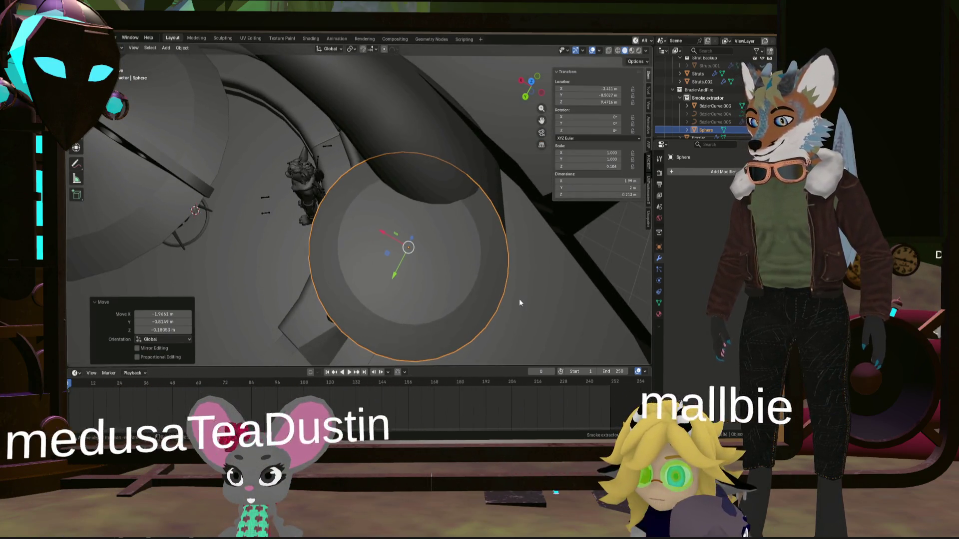
# Narrow the flattened sphere to 0.656 along X
pyautogui.press('s')
pyautogui.press('x')
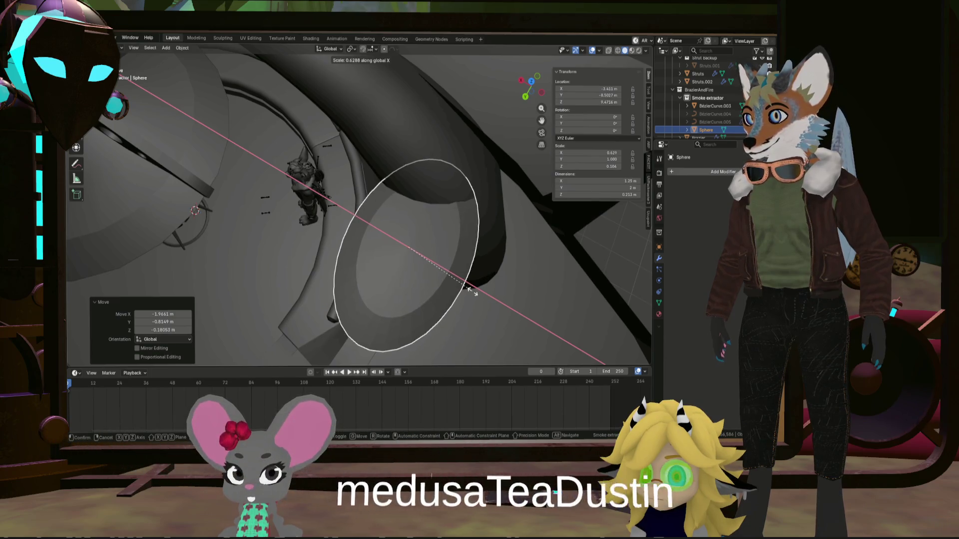
pyautogui.click(475, 295)
pyautogui.moveTo(474, 296)
pyautogui.mouseDown(button='middle')
pyautogui.moveTo(493, 247)
pyautogui.moveTo(597, 215)
pyautogui.mouseUp(button='middle')
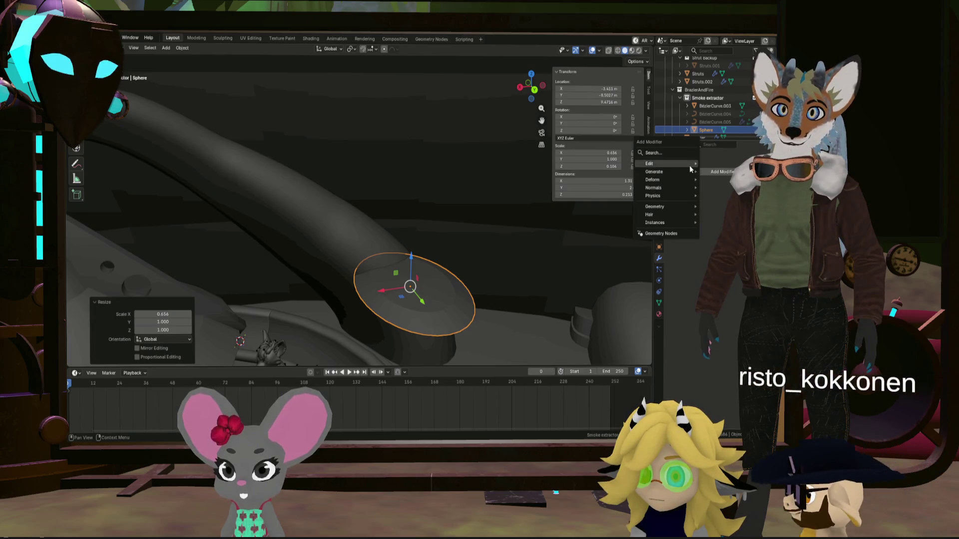
# Add a Boolean modifier targeting BézierCurve.003 and reposition the cutter horizontally
pyautogui.click(719, 188)
pyautogui.click(744, 217)
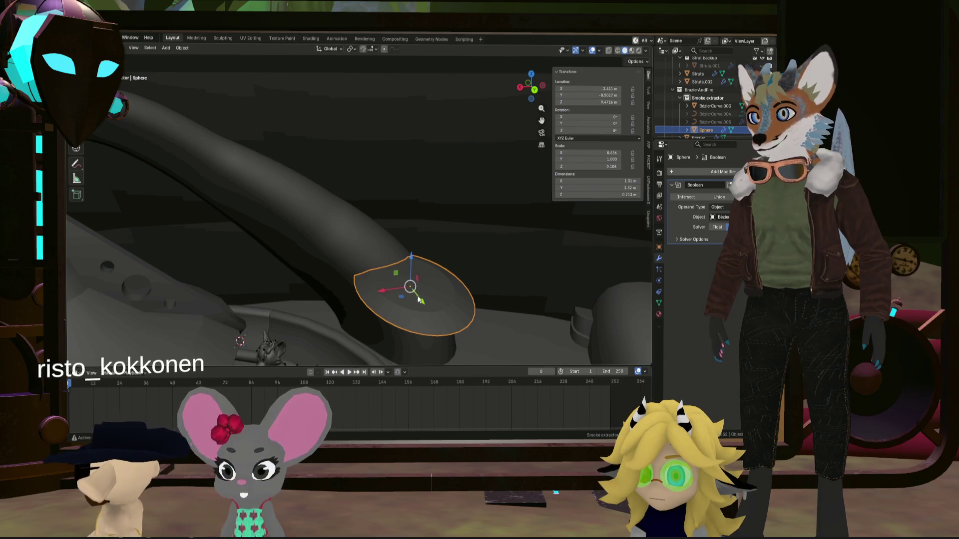
pyautogui.press('g')
pyautogui.hotkey('shift', 'z')
pyautogui.click(379, 272)
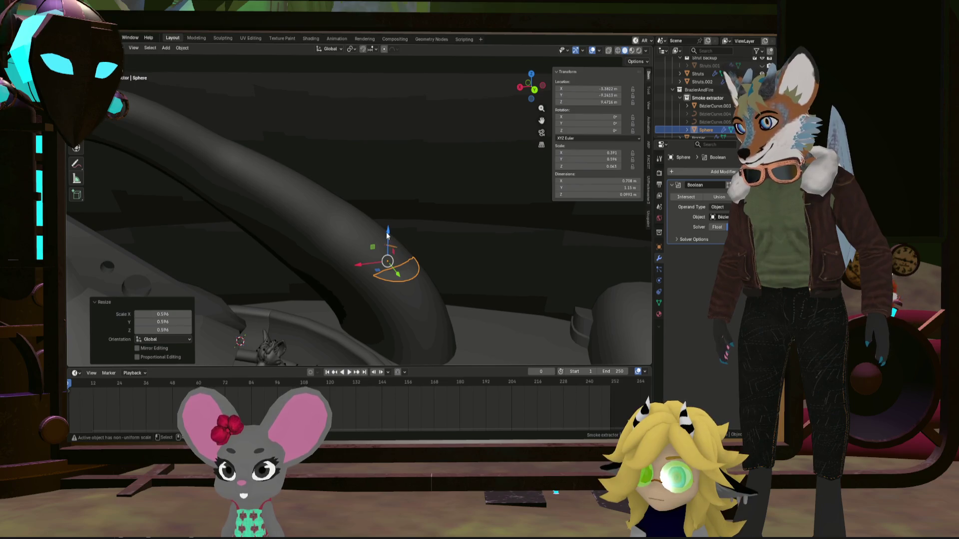
# Lower the cutter onto the pipe and widen it to 1.139 along X
pyautogui.moveTo(387, 235); pyautogui.dragTo(385, 317)
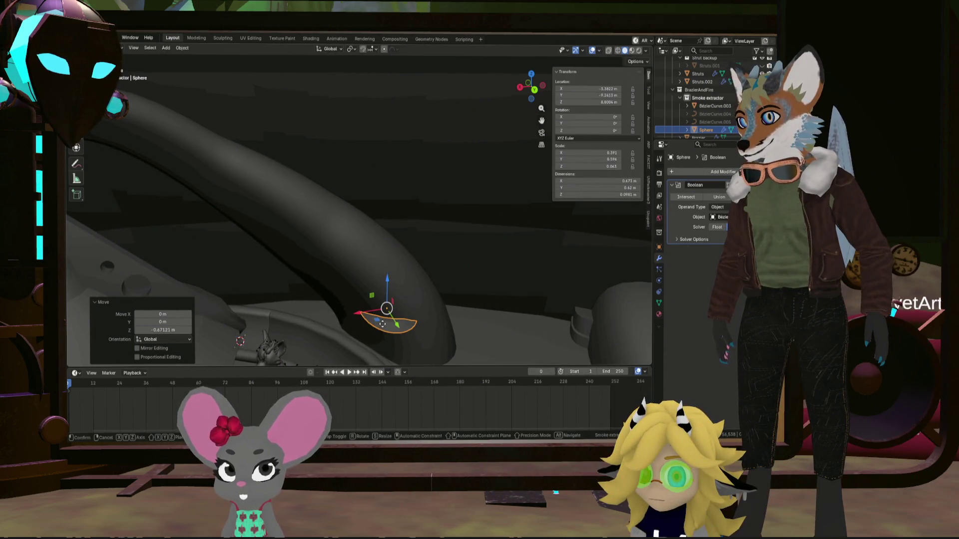
pyautogui.click(409, 327)
pyautogui.moveTo(408, 327); pyautogui.dragTo(413, 349, button='middle')
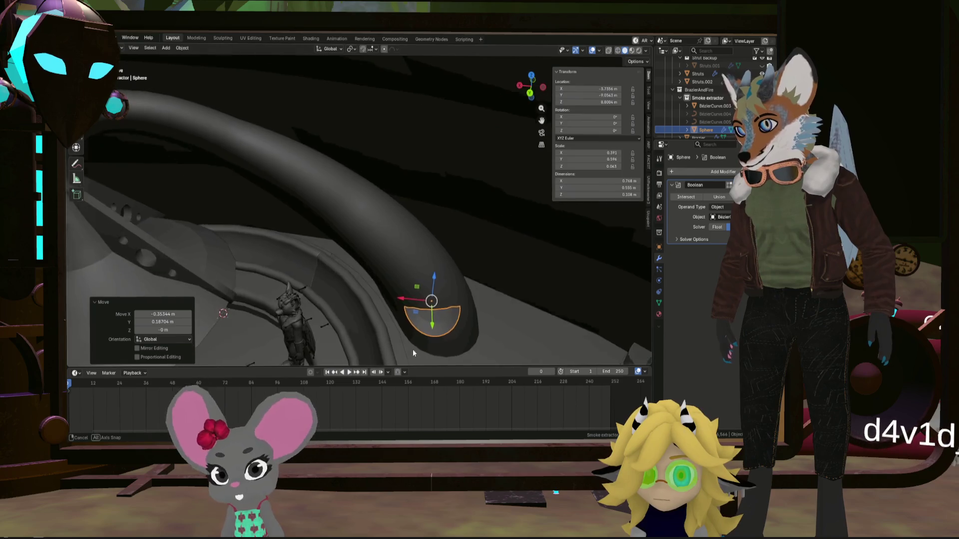
pyautogui.scroll(4, 412, 349)
pyautogui.moveTo(496, 315)
pyautogui.mouseDown(button='middle')
pyautogui.moveTo(464, 329)
pyautogui.moveTo(484, 325)
pyautogui.mouseUp(button='middle')
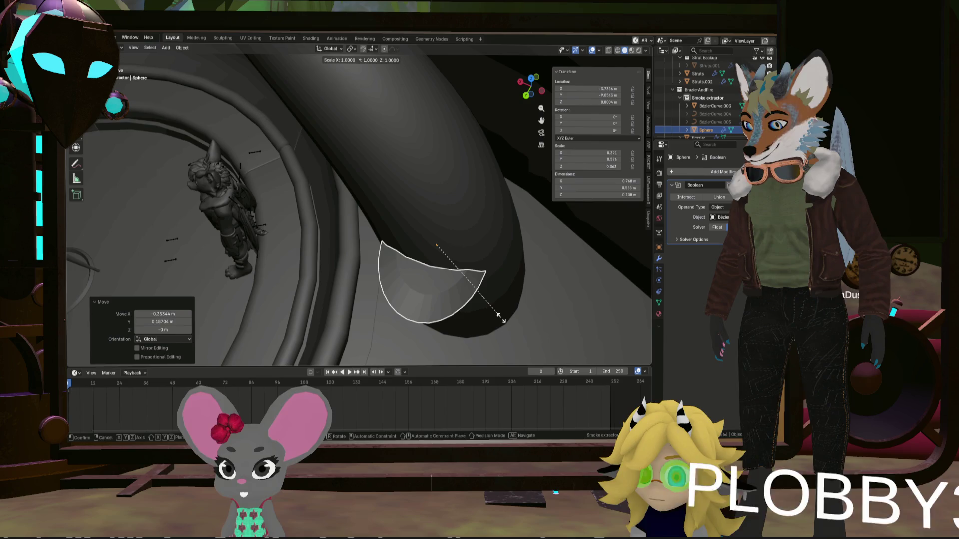
pyautogui.click(516, 321)
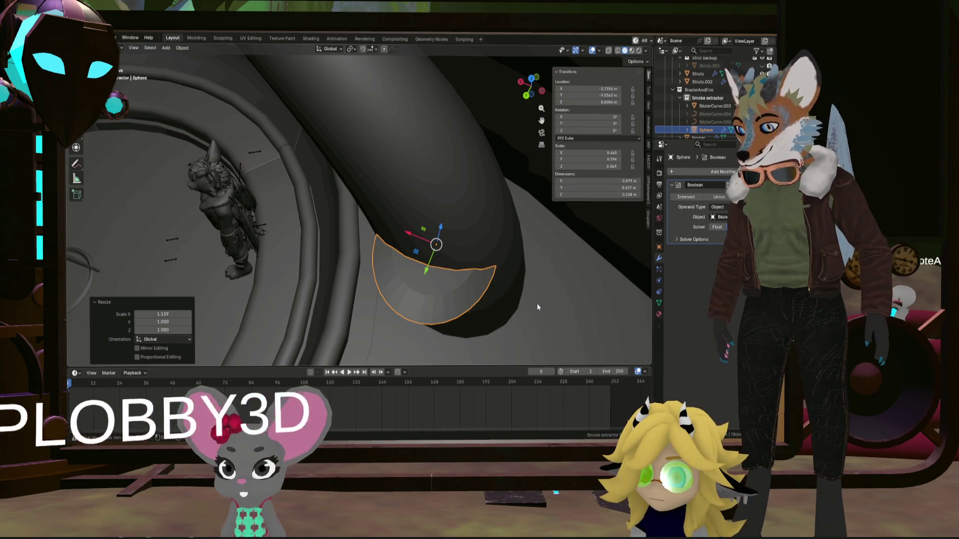
# Try a 19° rotation of the cutter about Z, then undo it
pyautogui.press('s')
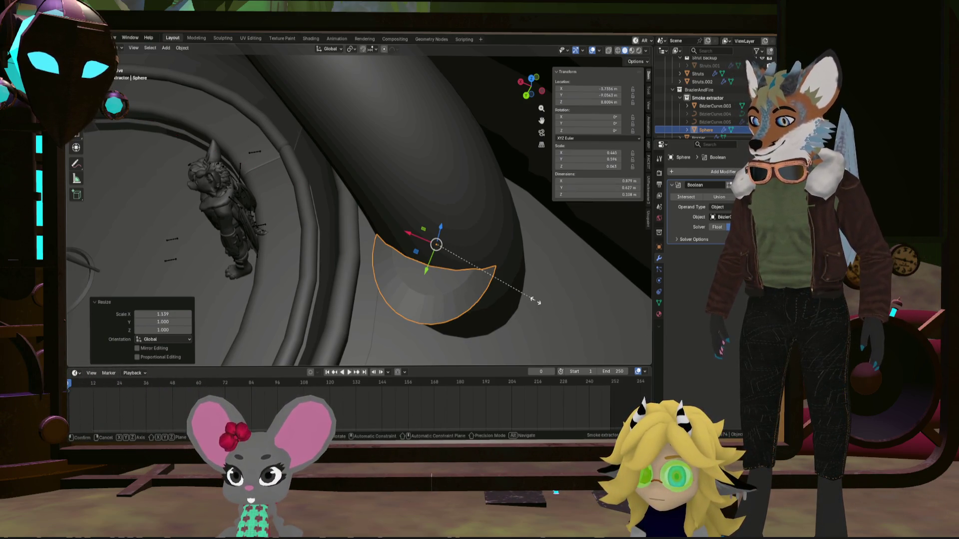
pyautogui.press('z')
pyautogui.press('Escape')
pyautogui.press('r')
pyautogui.press('z')
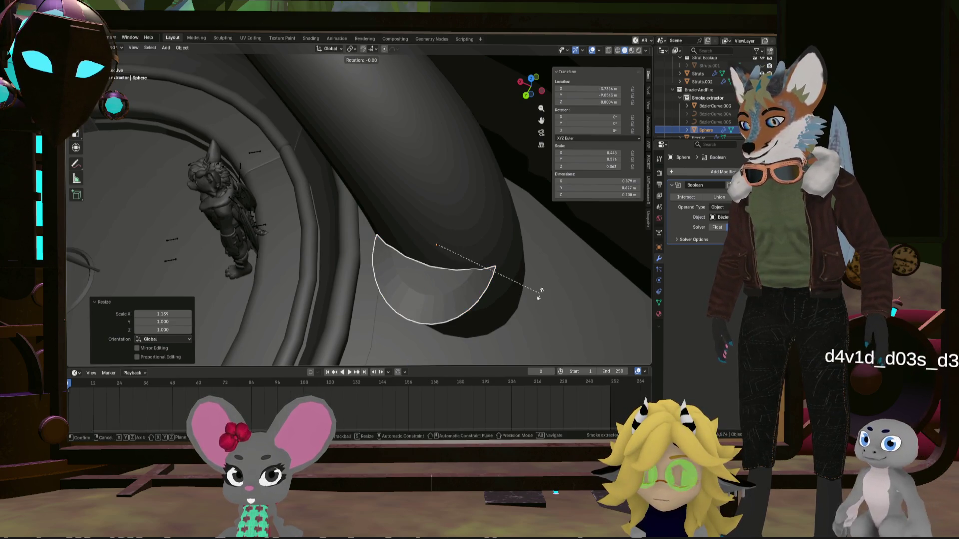
pyautogui.click(552, 257)
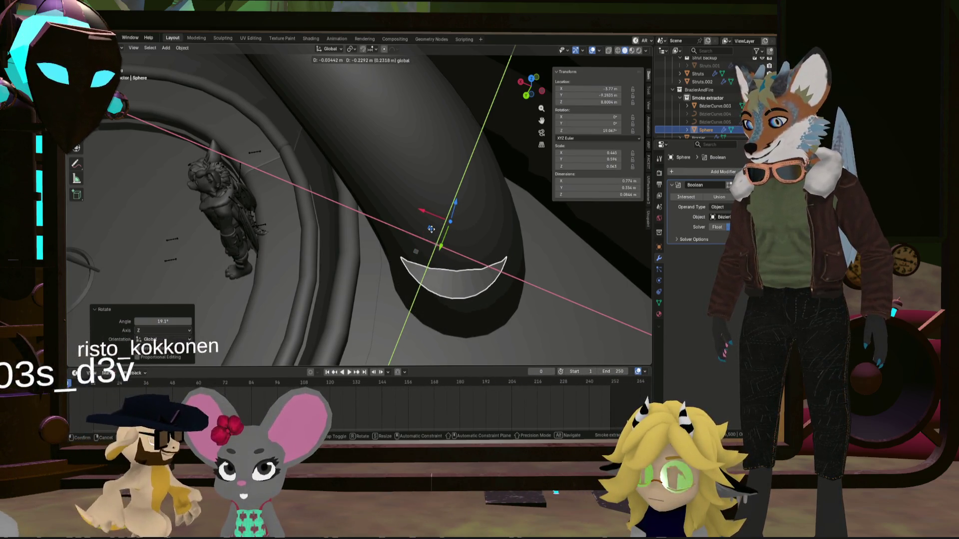
pyautogui.press('Escape')
pyautogui.hotkey('ctrl', 'z')
# Widen the cutter to 1.112 in X, then start rotating and sliding it horizontally
pyautogui.press('s')
pyautogui.press('x')
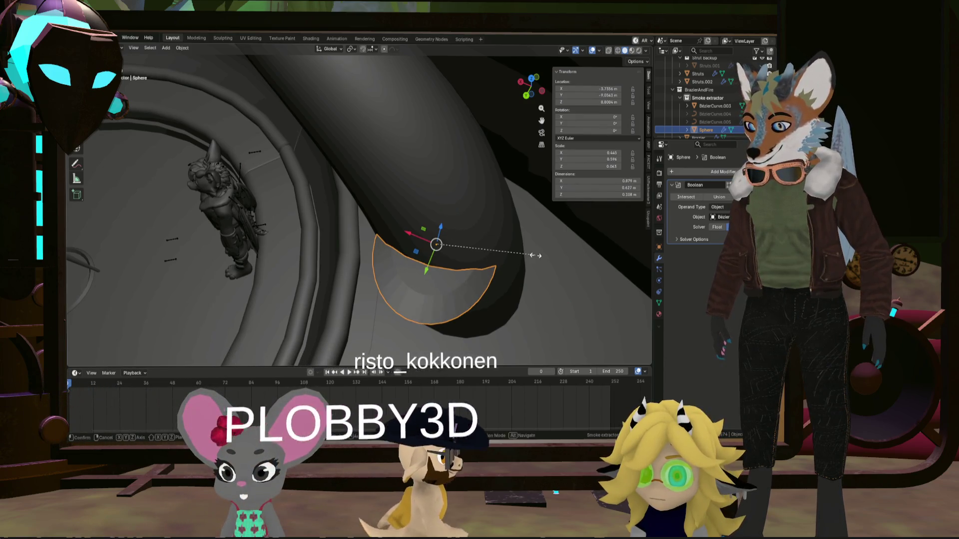
pyautogui.click(544, 259)
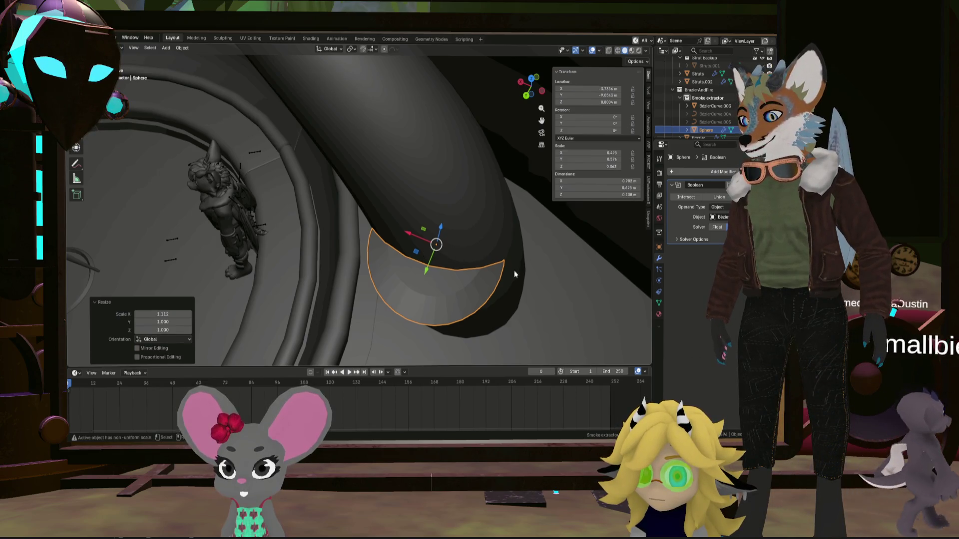
pyautogui.press('s')
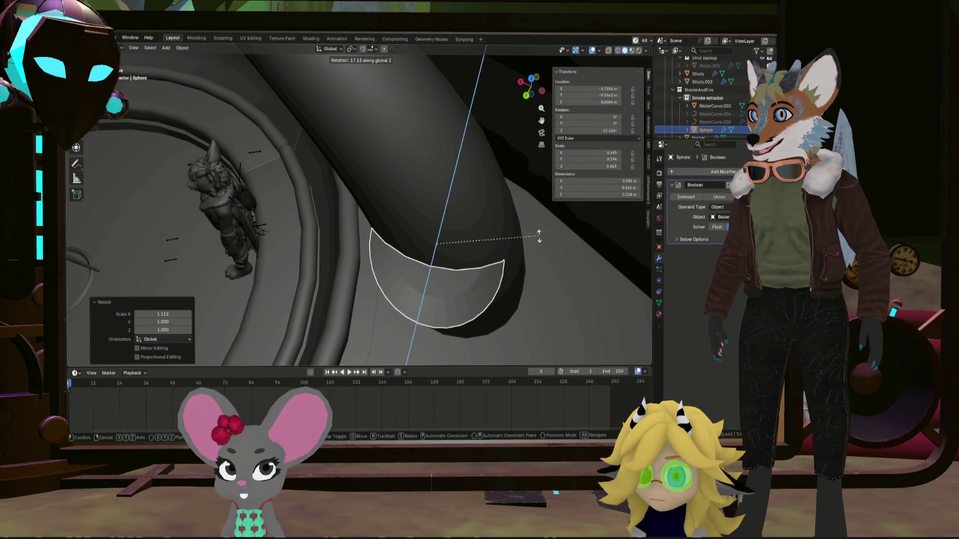
pyautogui.hotkey('shift', 'z')
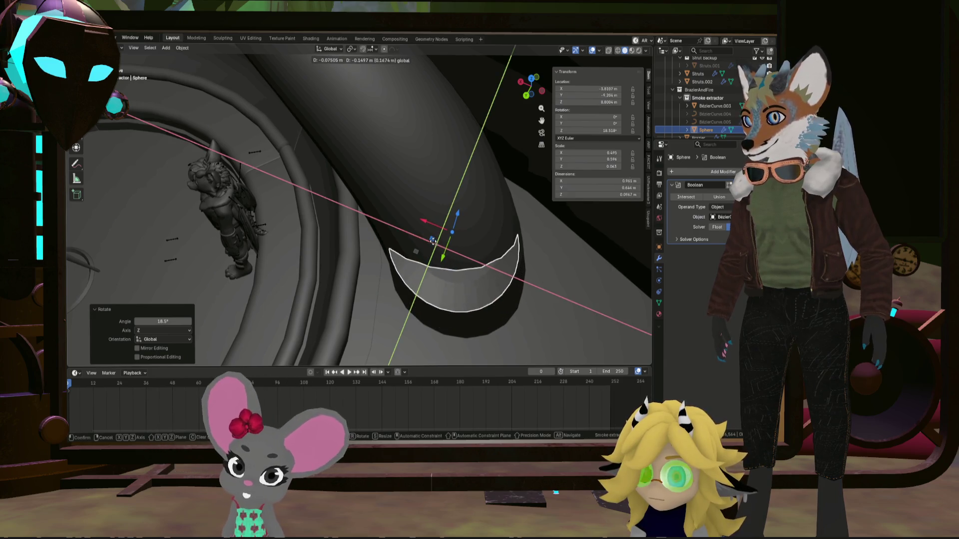
# Settle the cutter's position with a small lowering and horizontal nudge
pyautogui.click(434, 240)
pyautogui.moveTo(434, 240)
pyautogui.mouseDown(button='middle')
pyautogui.moveTo(457, 264)
pyautogui.moveTo(496, 219)
pyautogui.mouseUp(button='middle')
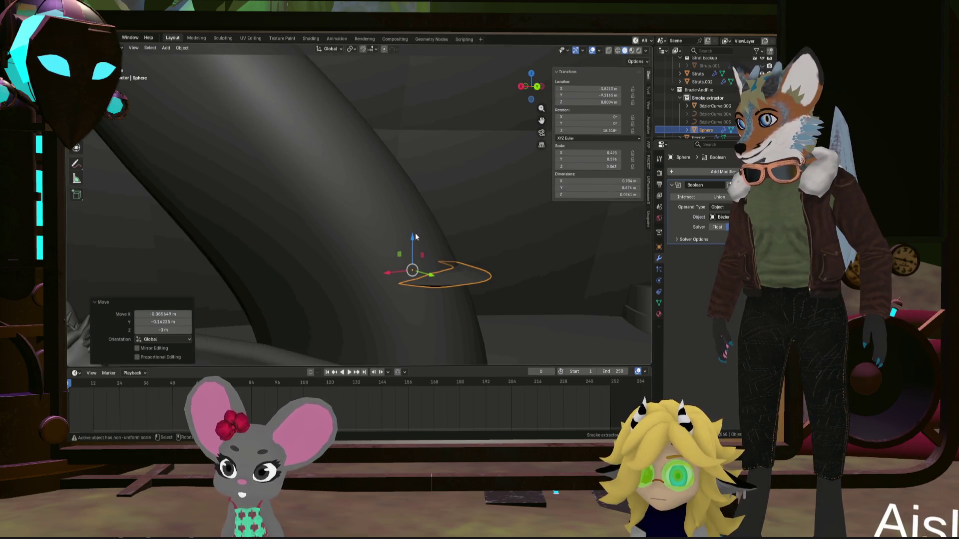
pyautogui.click(404, 253)
pyautogui.moveTo(404, 253)
pyautogui.mouseDown(button='middle')
pyautogui.moveTo(460, 289)
pyautogui.moveTo(436, 308)
pyautogui.moveTo(332, 305)
pyautogui.mouseUp(button='middle')
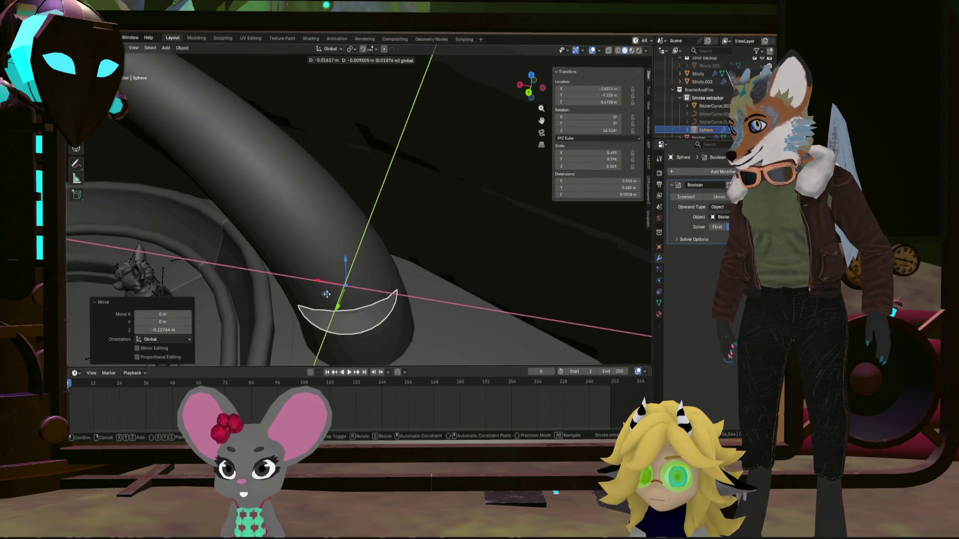
pyautogui.click(328, 294)
pyautogui.moveTo(327, 294)
pyautogui.mouseDown(button='middle')
pyautogui.moveTo(393, 289)
pyautogui.moveTo(429, 267)
pyautogui.mouseUp(button='middle')
# Shade the cutter smooth with Auto Smooth at 30° and nudge it into place
pyautogui.click(183, 48)
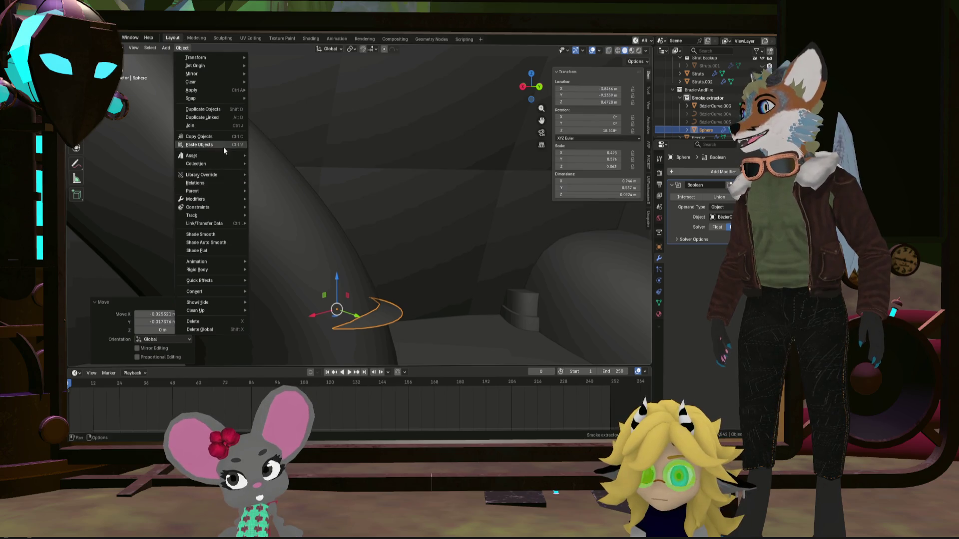
pyautogui.click(223, 234)
pyautogui.moveTo(223, 234)
pyautogui.mouseDown(button='middle')
pyautogui.moveTo(331, 272)
pyautogui.moveTo(304, 285)
pyautogui.moveTo(175, 100)
pyautogui.mouseUp(button='middle')
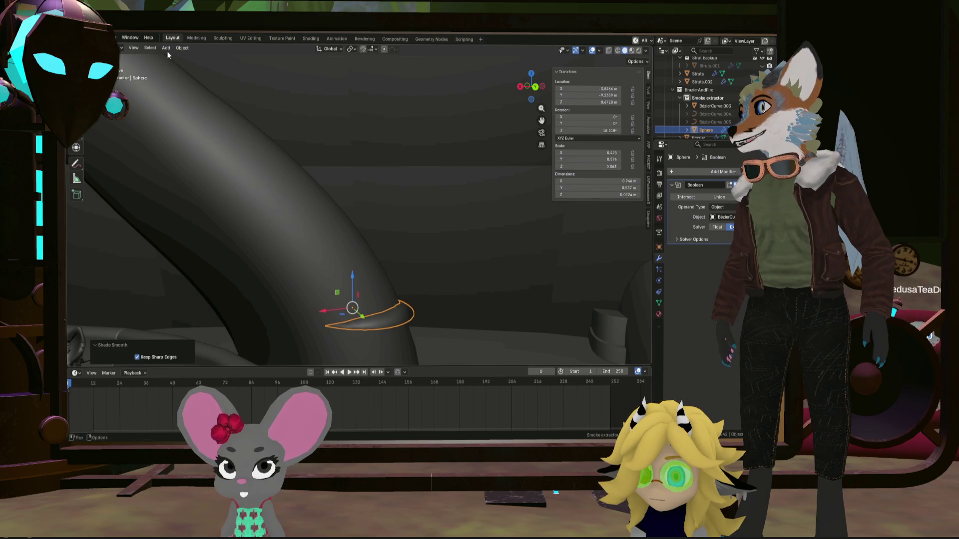
pyautogui.click(182, 48)
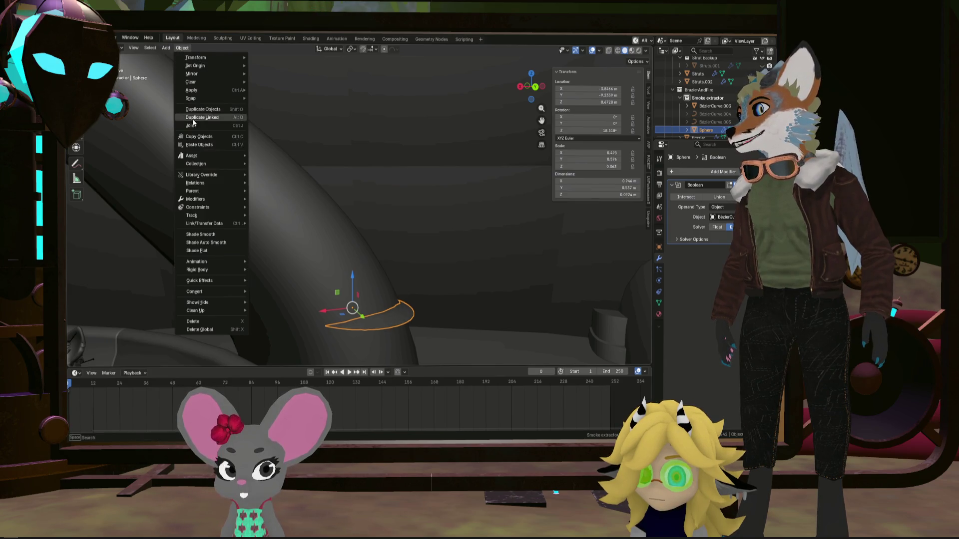
pyautogui.click(207, 243)
pyautogui.moveTo(360, 282); pyautogui.dragTo(336, 319, button='middle')
pyautogui.scroll(3, 337, 319)
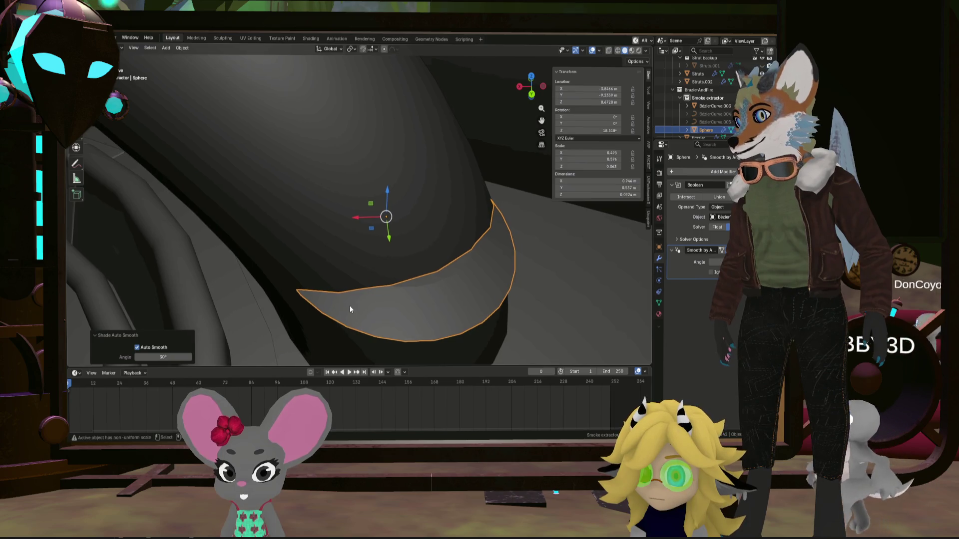
pyautogui.click(366, 221)
pyautogui.moveTo(366, 221); pyautogui.dragTo(456, 236, button='middle')
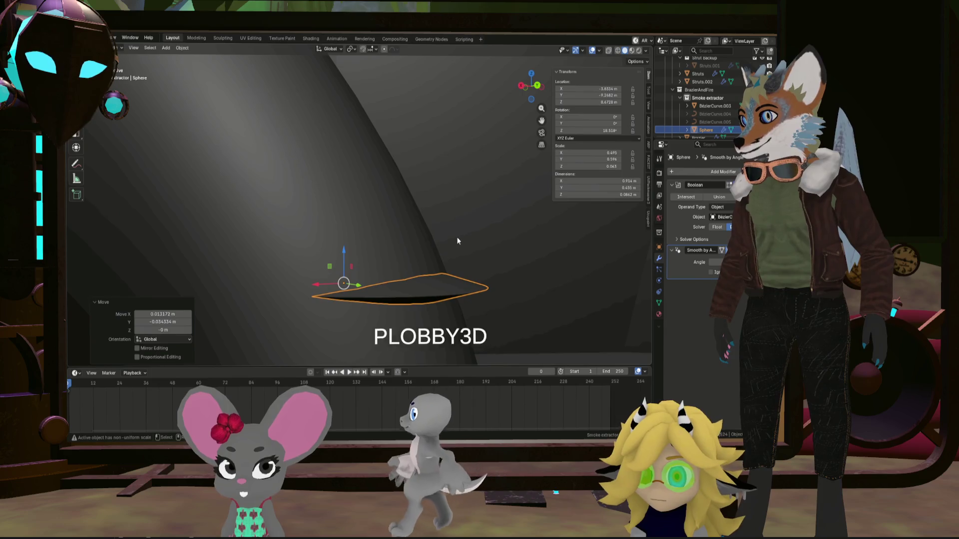
# In Edit Mode, duplicate the crescent geometry and move the copy vertically and sideways
pyautogui.press('Tab')
pyautogui.moveTo(463, 284); pyautogui.dragTo(460, 305, button='middle')
pyautogui.hotkey('shift', 'd')
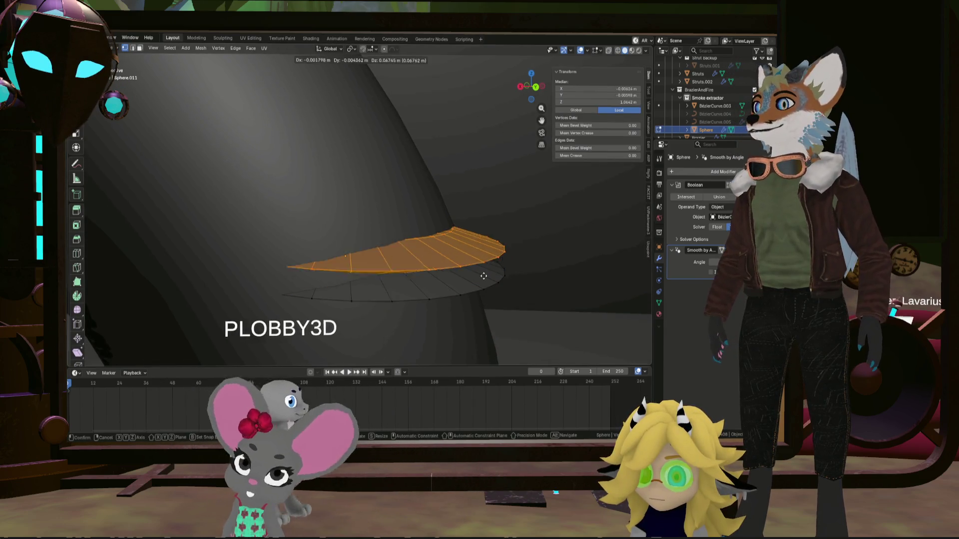
pyautogui.rightClick(470, 262)
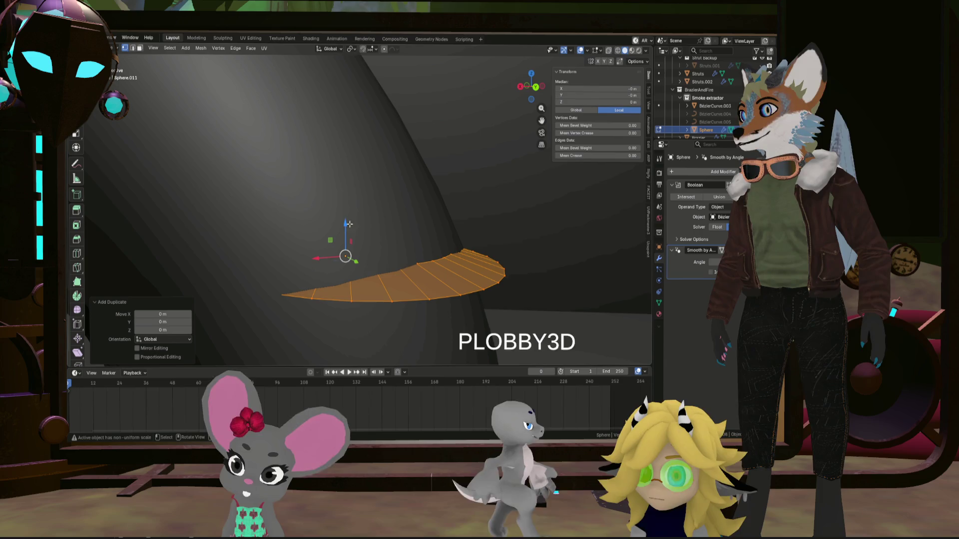
pyautogui.press('g')
pyautogui.press('z')
pyautogui.moveTo(335, 236); pyautogui.dragTo(269, 142, button='middle')
pyautogui.press('g')
pyautogui.hotkey('shift', 'z')
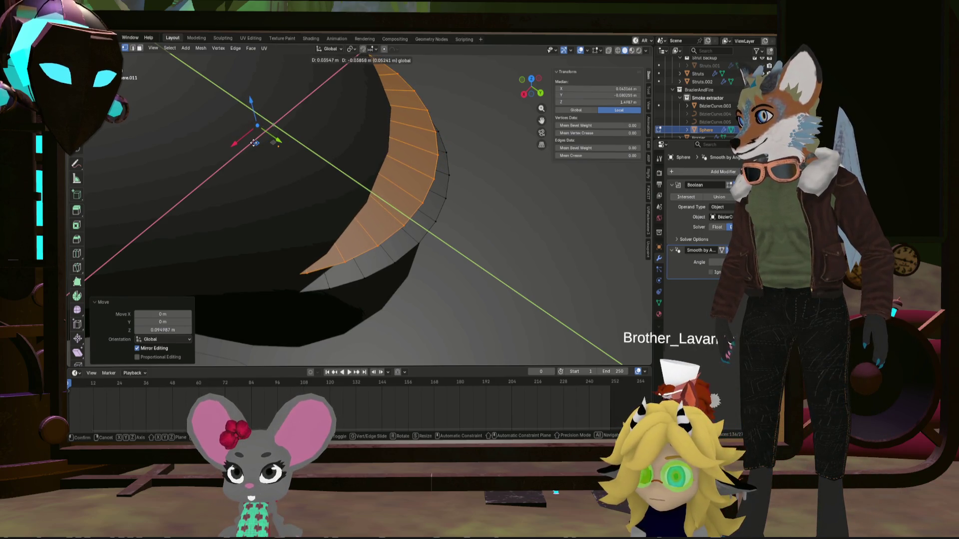
# Shrink the copied crescent to about 0.85 scale
pyautogui.press('s')
pyautogui.click(450, 171)
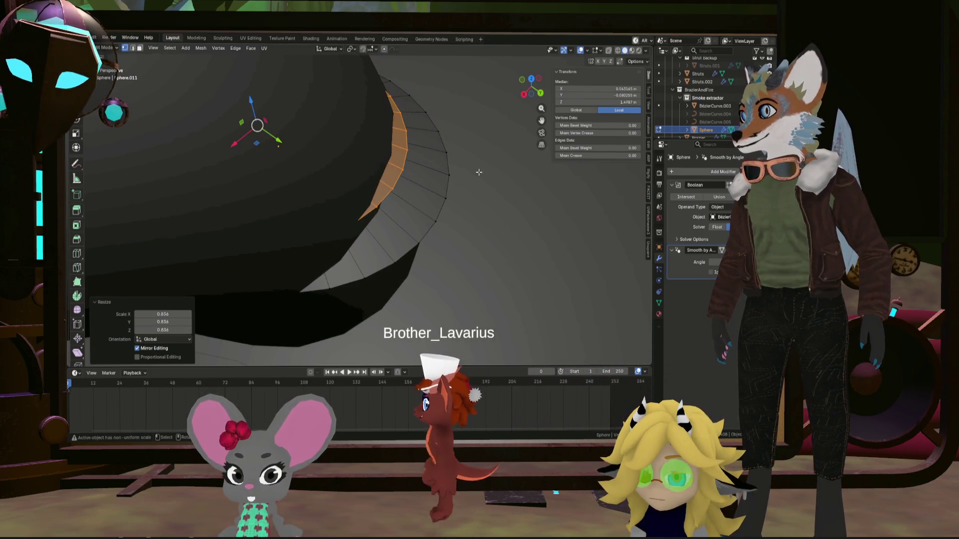
pyautogui.hotkey('ctrl', 'z')
pyautogui.hotkey('ctrl', 'z')
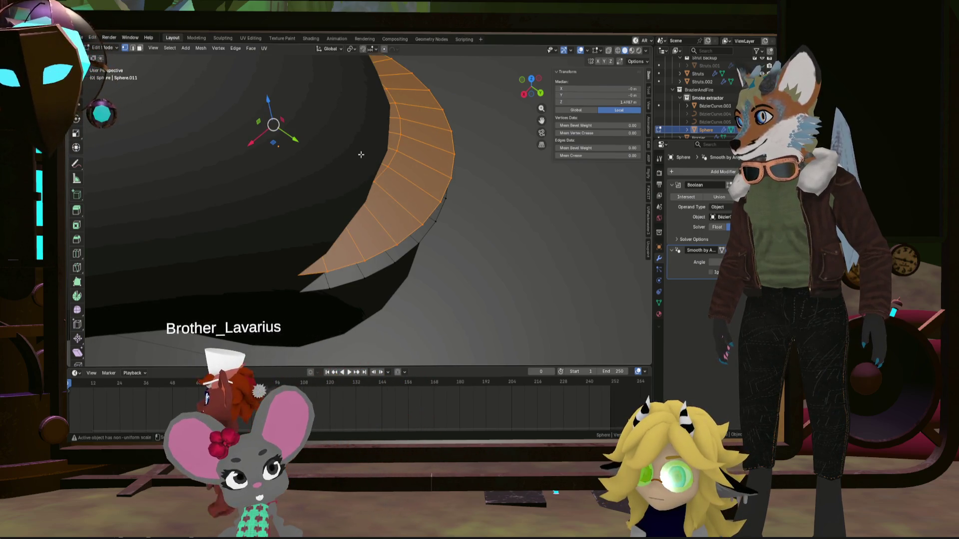
pyautogui.press('s')
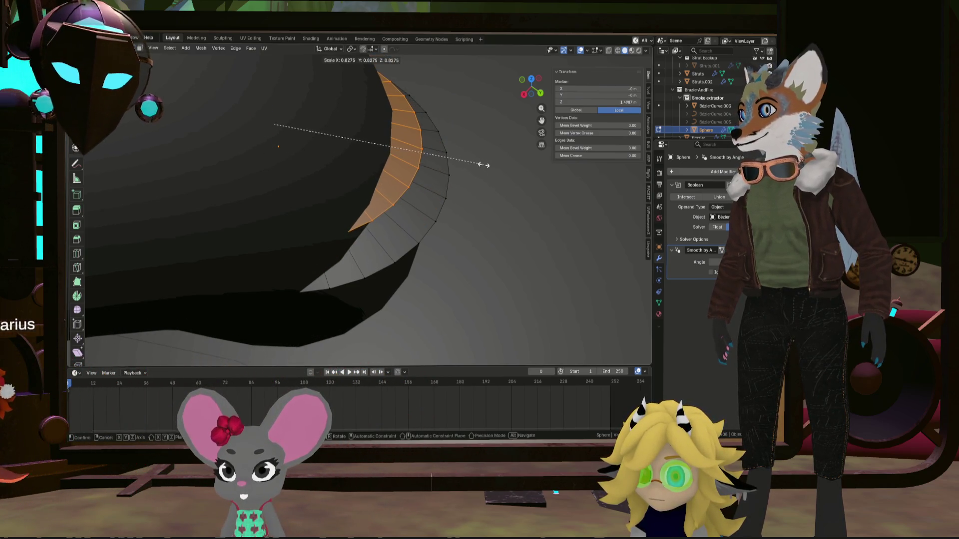
pyautogui.click(490, 165)
pyautogui.moveTo(490, 164)
pyautogui.mouseDown(button='middle')
pyautogui.moveTo(382, 164)
pyautogui.moveTo(402, 172)
pyautogui.mouseUp(button='middle')
# Select the lower crescent ring and duplicate it downward as a third layer
pyautogui.click(402, 172)
pyautogui.press('l')
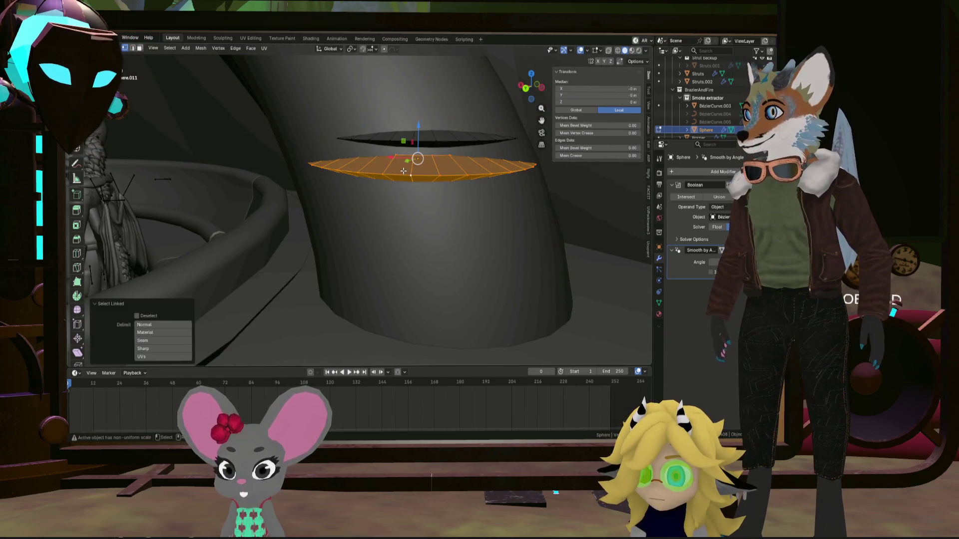
pyautogui.hotkey('shift', 'd')
pyautogui.press('z')
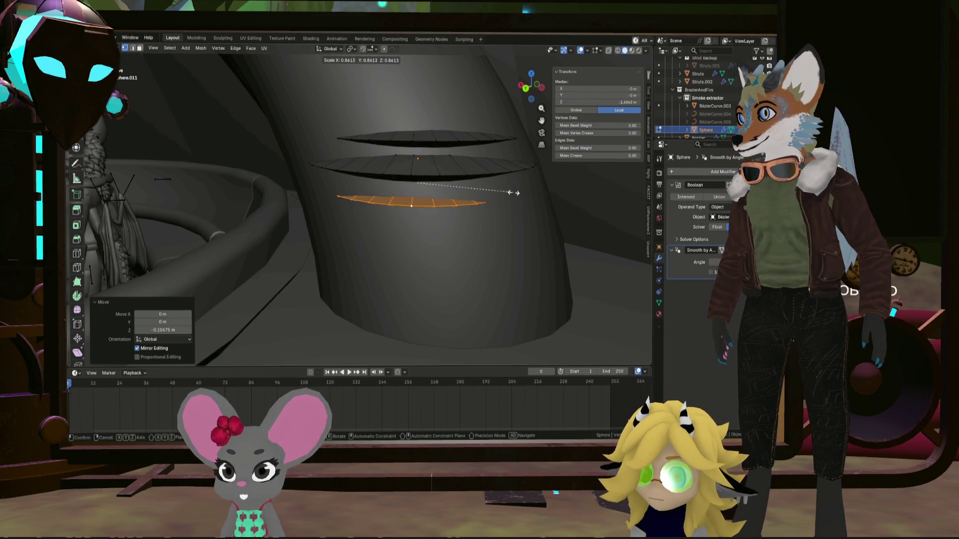
pyautogui.scroll(-5, 368, 180)
pyautogui.moveTo(368, 180); pyautogui.dragTo(542, 198, button='middle')
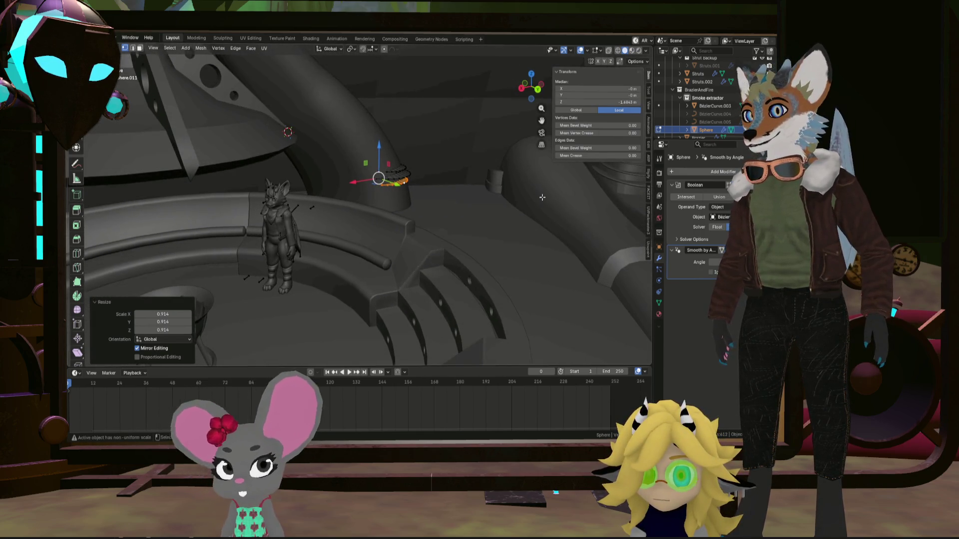
# Add a Mirror modifier to the crescent cutter and return to Object Mode
pyautogui.click(727, 174)
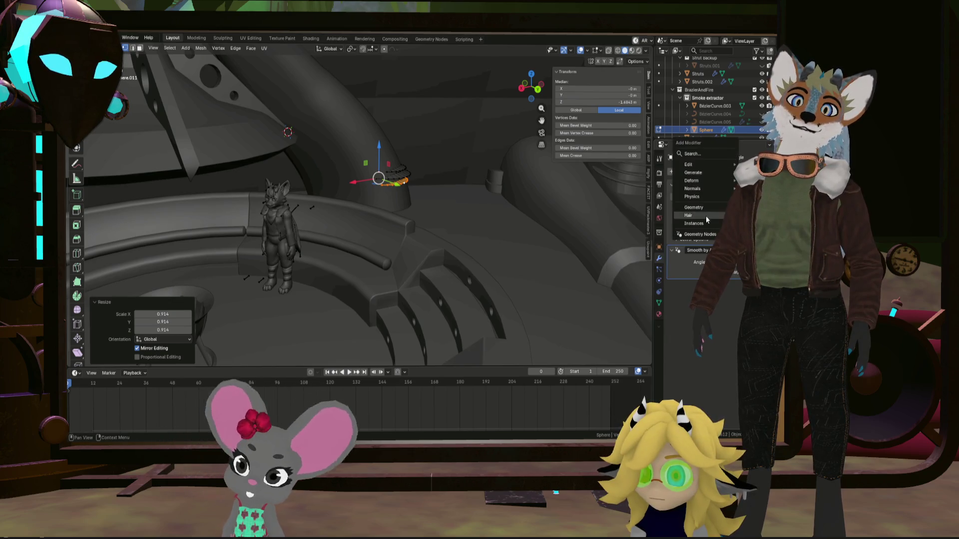
pyautogui.moveTo(708, 173)
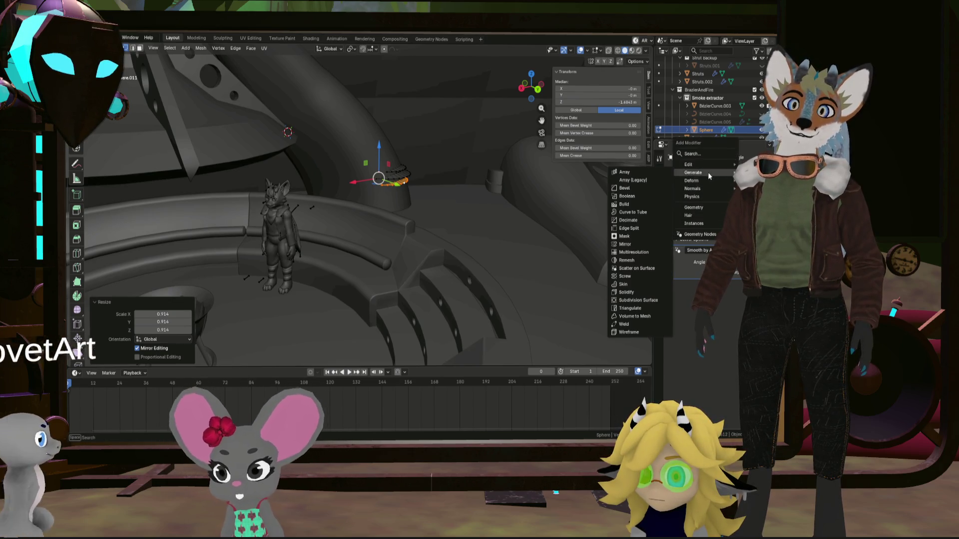
pyautogui.click(625, 245)
pyautogui.moveTo(636, 259); pyautogui.dragTo(529, 245, button='middle')
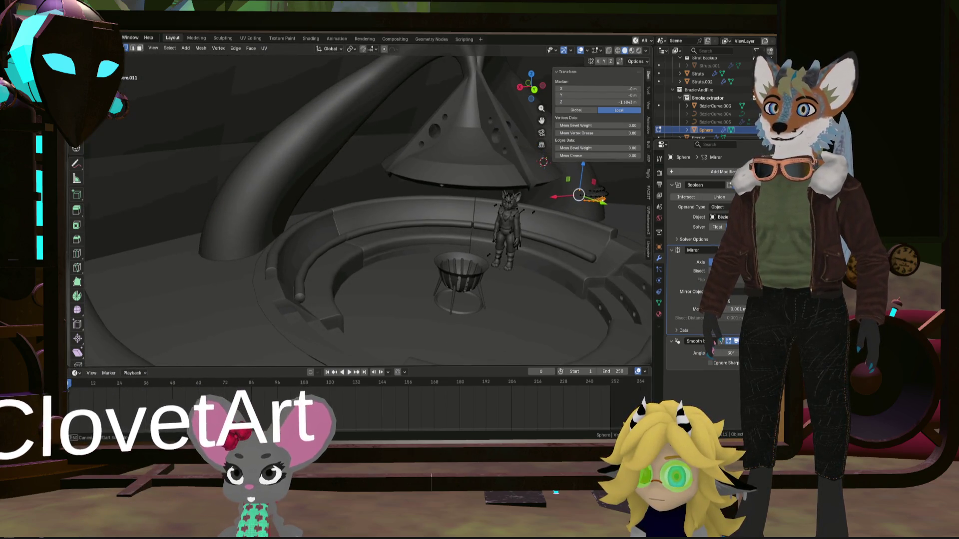
pyautogui.moveTo(499, 160)
pyautogui.mouseDown(button='middle')
pyautogui.moveTo(480, 149)
pyautogui.moveTo(483, 225)
pyautogui.moveTo(484, 203)
pyautogui.moveTo(404, 247)
pyautogui.moveTo(404, 236)
pyautogui.moveTo(394, 236)
pyautogui.moveTo(458, 252)
pyautogui.moveTo(534, 223)
pyautogui.moveTo(501, 233)
pyautogui.moveTo(498, 214)
pyautogui.moveTo(487, 221)
pyautogui.moveTo(528, 222)
pyautogui.moveTo(479, 255)
pyautogui.moveTo(477, 242)
pyautogui.moveTo(495, 235)
pyautogui.moveTo(500, 250)
pyautogui.mouseUp(button='middle')
pyautogui.press('Tab')
pyautogui.click(469, 216)
pyautogui.click(411, 254)
# Rotate the crescent cutter 24.4° around Z to line up with both pipes
pyautogui.click(480, 244)
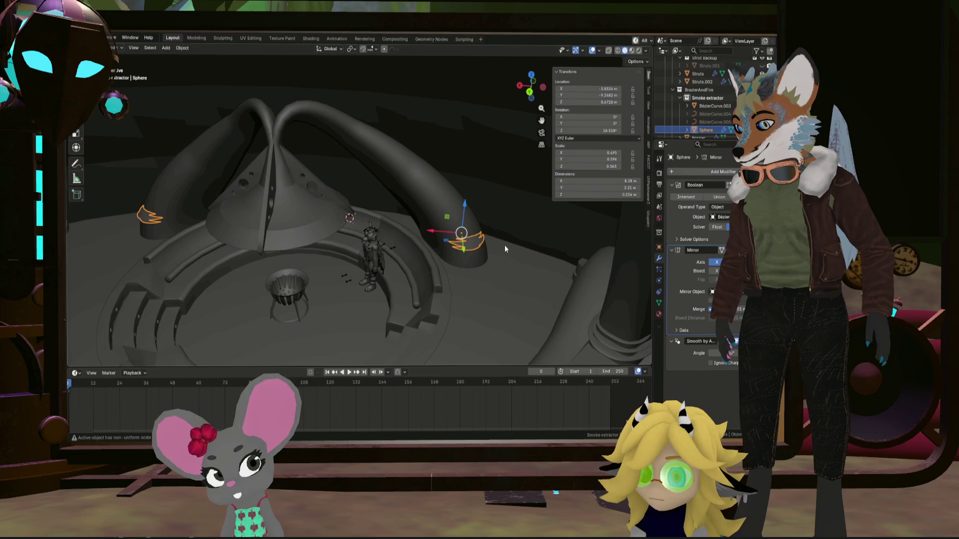
pyautogui.press('r')
pyautogui.press('z')
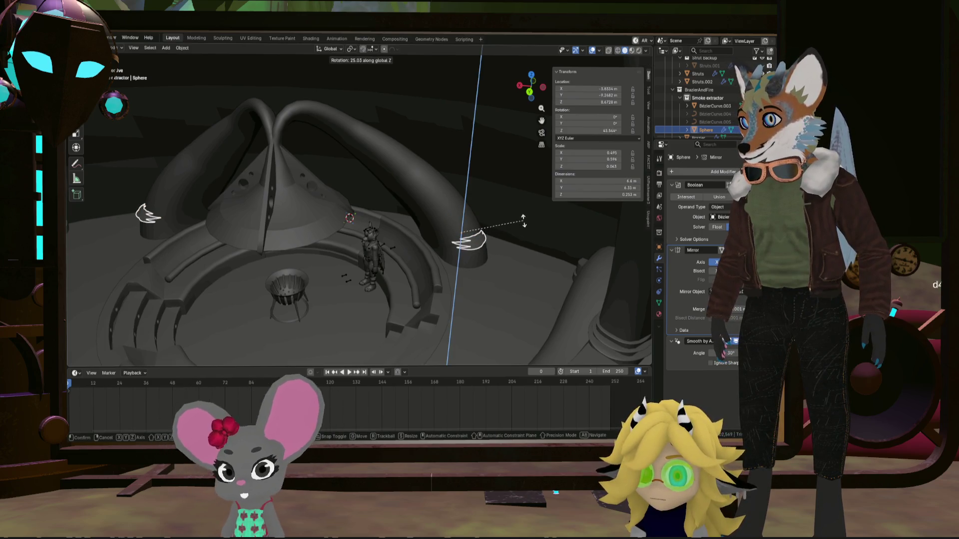
pyautogui.click(522, 223)
pyautogui.moveTo(523, 223)
pyautogui.mouseDown(button='middle')
pyautogui.moveTo(483, 244)
pyautogui.moveTo(464, 229)
pyautogui.moveTo(471, 238)
pyautogui.moveTo(514, 223)
pyautogui.moveTo(500, 244)
pyautogui.moveTo(500, 236)
pyautogui.mouseUp(button='middle')
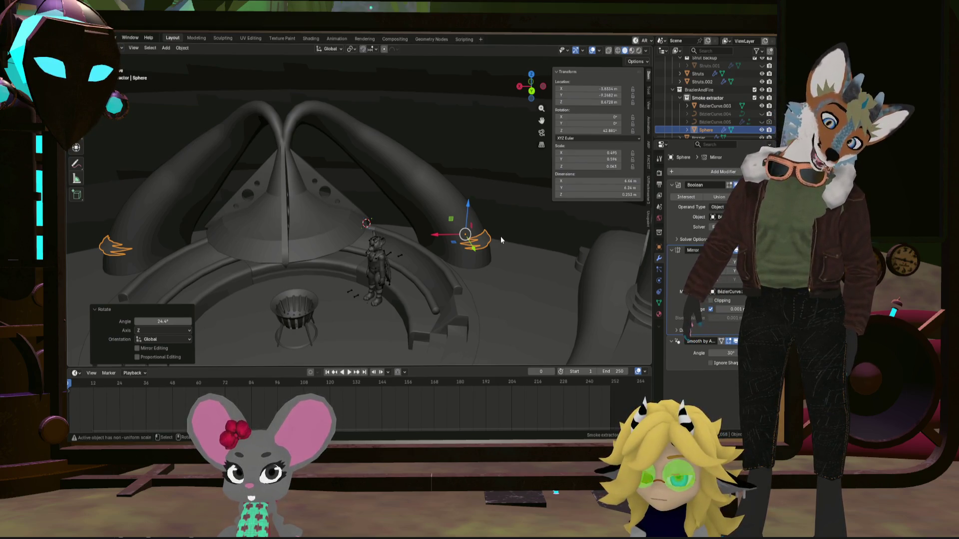
pyautogui.moveTo(500, 235)
pyautogui.mouseDown(button='middle')
pyautogui.moveTo(484, 274)
pyautogui.moveTo(457, 289)
pyautogui.moveTo(466, 265)
pyautogui.mouseUp(button='middle')
pyautogui.scroll(-6, 466, 265)
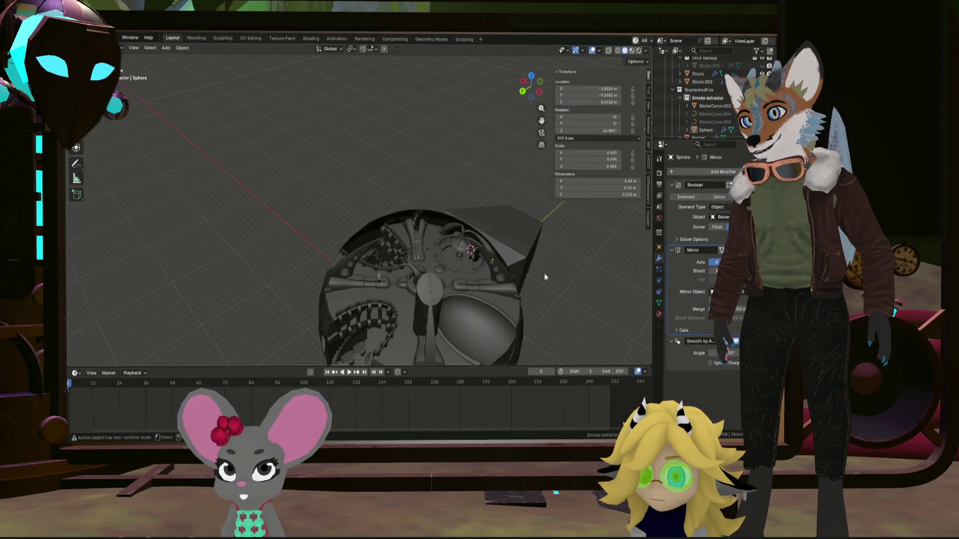
# Orbit and zoom around the dome, its seating and interior to inspect the structure
pyautogui.moveTo(544, 272)
pyautogui.mouseDown(button='middle')
pyautogui.moveTo(437, 293)
pyautogui.moveTo(459, 274)
pyautogui.moveTo(443, 262)
pyautogui.moveTo(520, 280)
pyautogui.moveTo(406, 256)
pyautogui.moveTo(463, 310)
pyautogui.moveTo(409, 306)
pyautogui.moveTo(418, 295)
pyautogui.moveTo(390, 273)
pyautogui.moveTo(430, 301)
pyautogui.moveTo(399, 269)
pyautogui.moveTo(473, 265)
pyautogui.moveTo(490, 280)
pyautogui.moveTo(430, 251)
pyautogui.moveTo(441, 240)
pyautogui.moveTo(393, 259)
pyautogui.moveTo(346, 197)
pyautogui.mouseUp(button='middle')
pyautogui.scroll(6, 507, 272)
pyautogui.scroll(-5, 458, 266)
pyautogui.scroll(3, 399, 259)
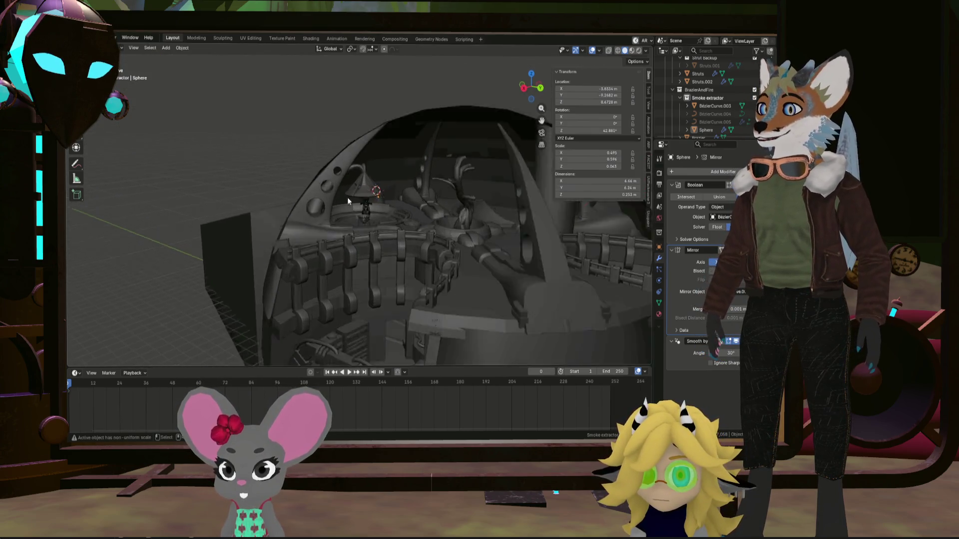
pyautogui.scroll(3, 346, 197)
pyautogui.moveTo(388, 243)
pyautogui.mouseDown(button='middle')
pyautogui.moveTo(352, 223)
pyautogui.moveTo(385, 240)
pyautogui.moveTo(391, 285)
pyautogui.moveTo(353, 206)
pyautogui.moveTo(278, 200)
pyautogui.moveTo(356, 236)
pyautogui.mouseUp(button='middle')
pyautogui.moveTo(345, 293)
pyautogui.mouseDown(button='middle')
pyautogui.moveTo(360, 220)
pyautogui.moveTo(351, 259)
pyautogui.moveTo(381, 276)
pyautogui.moveTo(353, 257)
pyautogui.moveTo(350, 293)
pyautogui.moveTo(350, 247)
pyautogui.moveTo(356, 284)
pyautogui.moveTo(393, 247)
pyautogui.moveTo(375, 293)
pyautogui.moveTo(349, 288)
pyautogui.moveTo(358, 284)
pyautogui.moveTo(302, 322)
pyautogui.moveTo(295, 312)
pyautogui.moveTo(329, 298)
pyautogui.moveTo(332, 311)
pyautogui.moveTo(326, 300)
pyautogui.mouseUp(button='middle')
pyautogui.scroll(5, 355, 270)
pyautogui.scroll(3, 356, 274)
pyautogui.scroll(-5, 302, 323)
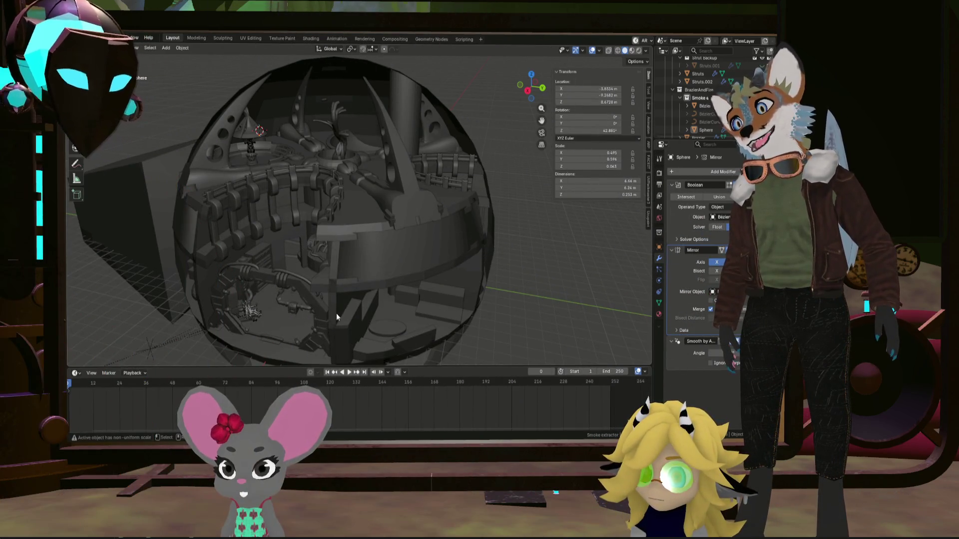
pyautogui.moveTo(332, 313)
pyautogui.mouseDown(button='middle')
pyautogui.moveTo(281, 321)
pyautogui.moveTo(311, 305)
pyautogui.mouseUp(button='middle')
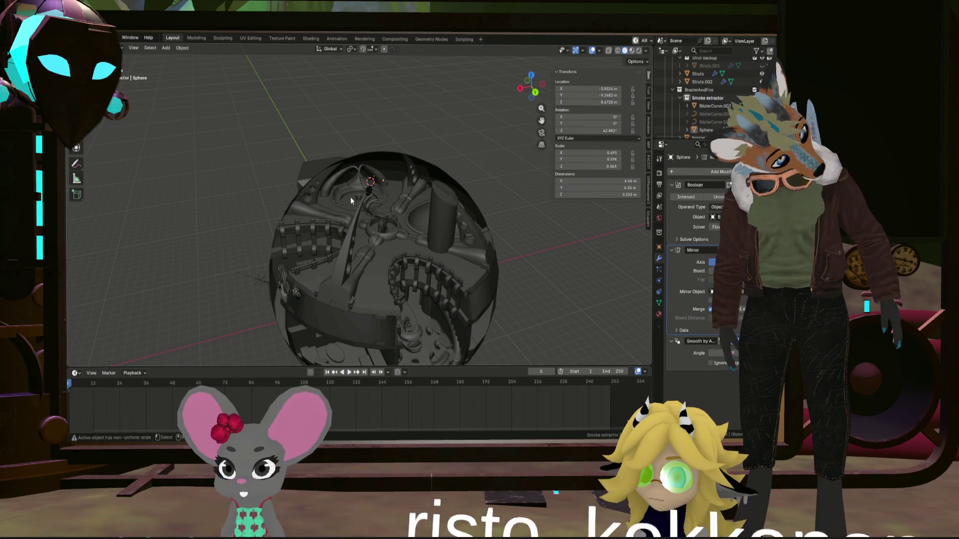
pyautogui.moveTo(394, 218)
pyautogui.mouseDown(button='middle')
pyautogui.moveTo(364, 226)
pyautogui.moveTo(268, 217)
pyautogui.moveTo(224, 203)
pyautogui.moveTo(301, 211)
pyautogui.moveTo(417, 267)
pyautogui.moveTo(466, 263)
pyautogui.moveTo(330, 319)
pyautogui.moveTo(137, 315)
pyautogui.moveTo(366, 308)
pyautogui.moveTo(353, 329)
pyautogui.moveTo(283, 341)
pyautogui.moveTo(322, 287)
pyautogui.moveTo(362, 292)
pyautogui.moveTo(338, 303)
pyautogui.moveTo(361, 300)
pyautogui.moveTo(345, 302)
pyautogui.moveTo(356, 299)
pyautogui.moveTo(327, 258)
pyautogui.mouseUp(button='middle')
pyautogui.scroll(6, 270, 221)
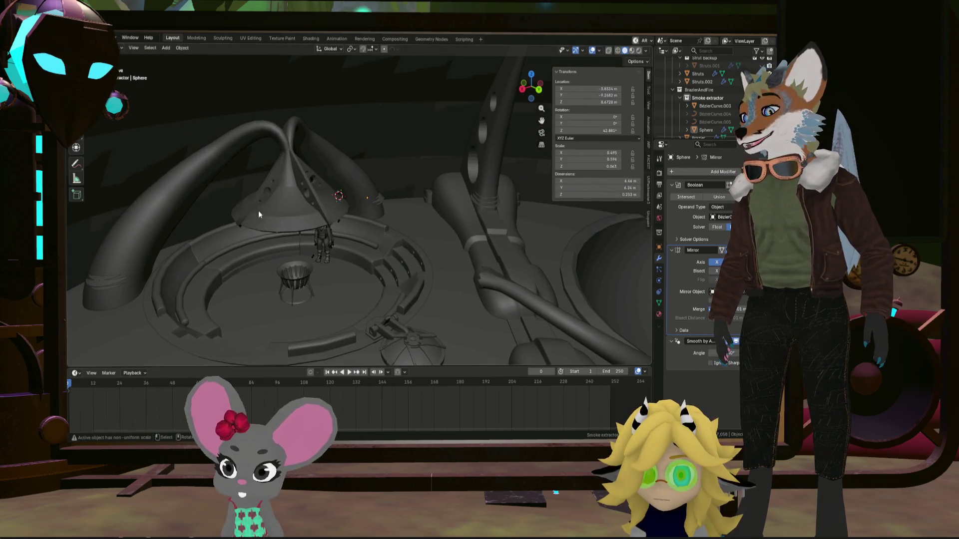
# Select the cone hood BézierCurve.003 and enter Edit Mode
pyautogui.click(265, 215)
pyautogui.moveTo(265, 215)
pyautogui.keyDown('shift'); pyautogui.mouseDown(button='middle')
pyautogui.moveTo(329, 272)
pyautogui.moveTo(312, 259)
pyautogui.moveTo(344, 240)
pyautogui.moveTo(323, 220)
pyautogui.moveTo(368, 253)
pyautogui.moveTo(397, 293)
pyautogui.moveTo(299, 230)
pyautogui.mouseUp(button='middle'); pyautogui.keyUp('shift')
pyautogui.press('Tab')
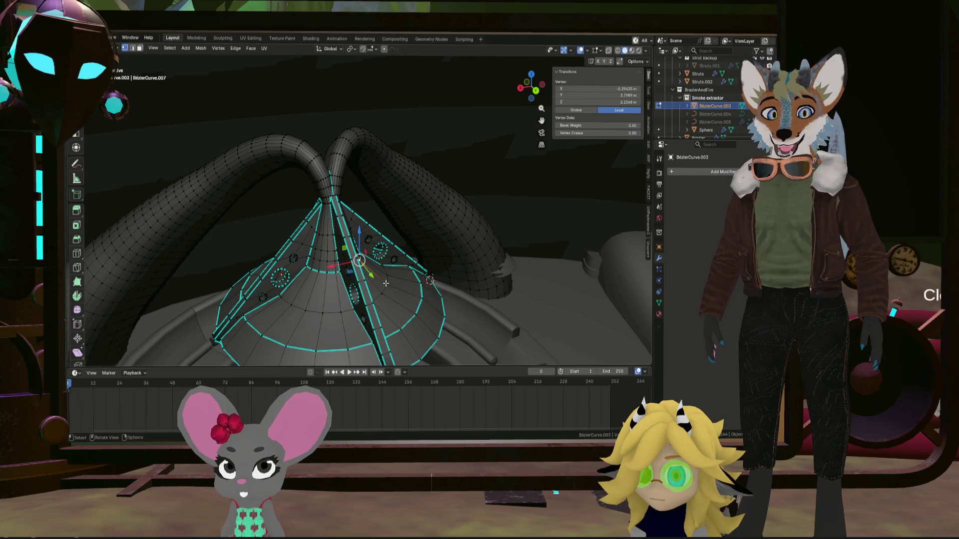
# Clear the sharp marking from the strut-top vertex and deselect everything
pyautogui.moveTo(386, 283)
pyautogui.mouseDown(button='middle')
pyautogui.moveTo(404, 303)
pyautogui.moveTo(427, 295)
pyautogui.moveTo(428, 278)
pyautogui.mouseUp(button='middle')
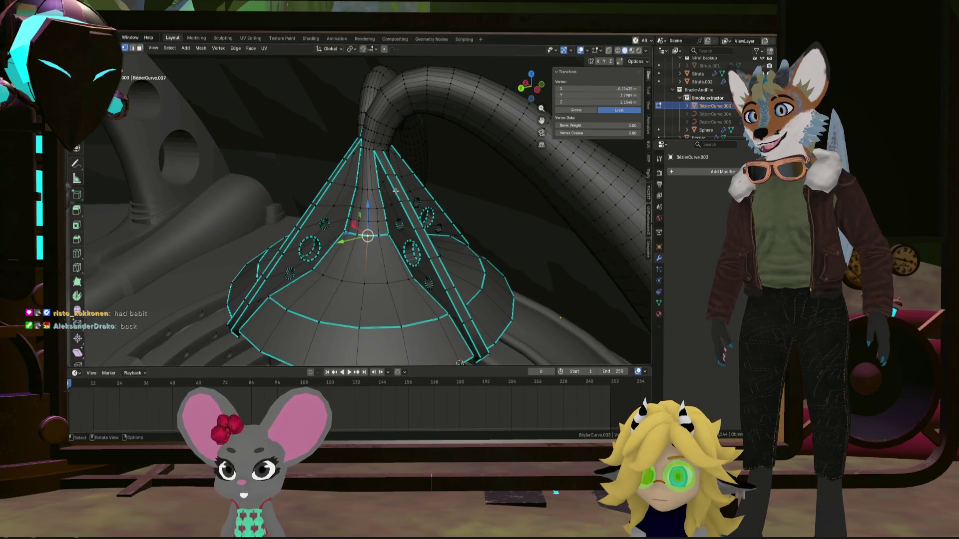
pyautogui.moveTo(390, 193)
pyautogui.mouseDown(button='middle')
pyautogui.moveTo(327, 208)
pyautogui.moveTo(371, 253)
pyautogui.moveTo(330, 241)
pyautogui.moveTo(397, 192)
pyautogui.moveTo(320, 196)
pyautogui.moveTo(279, 165)
pyautogui.mouseUp(button='middle')
pyautogui.click(264, 145)
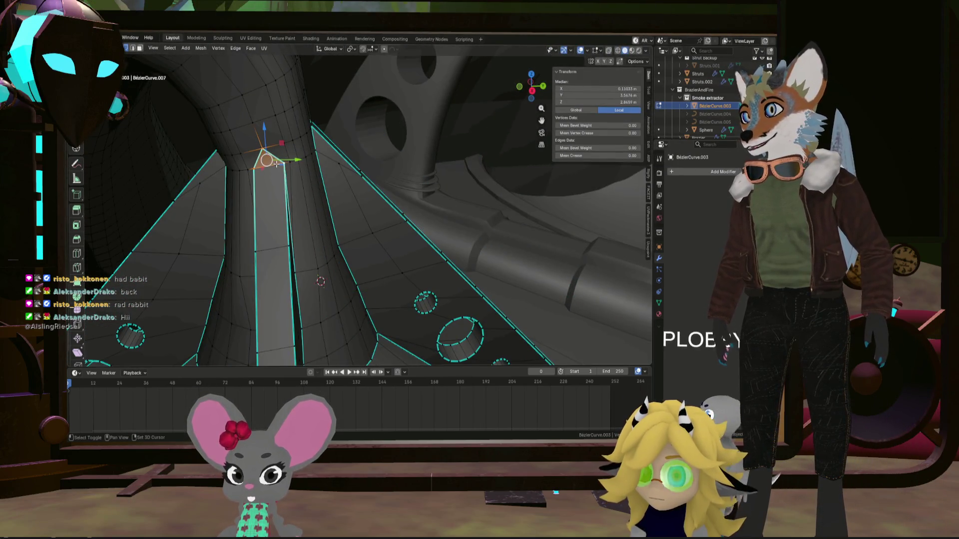
pyautogui.hotkey('ctrl', 'e')
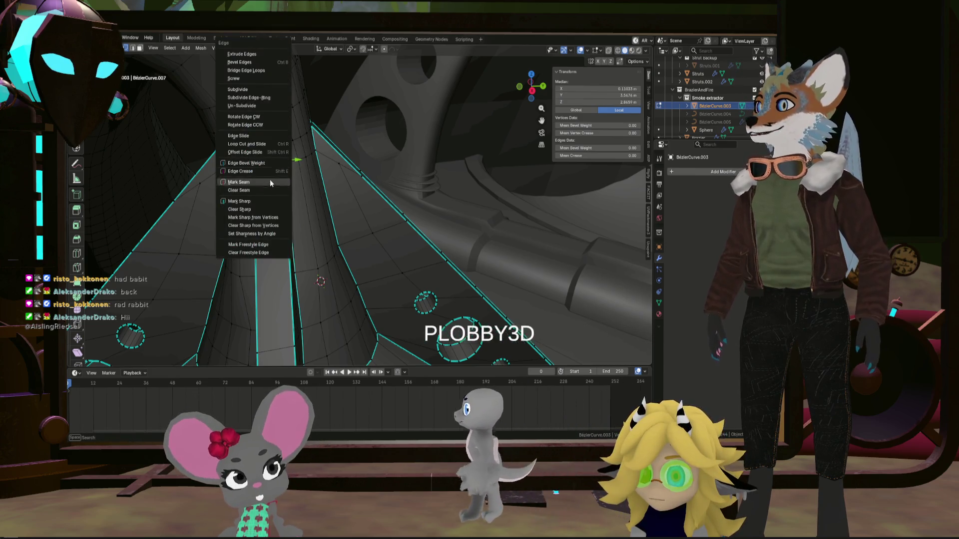
pyautogui.click(259, 212)
pyautogui.hotkey('alt', 'a')
# Return to Object Mode and inspect the hood and crescent-cut pipes inside the dome
pyautogui.moveTo(300, 210)
pyautogui.mouseDown(button='middle')
pyautogui.moveTo(262, 235)
pyautogui.moveTo(269, 219)
pyautogui.moveTo(256, 214)
pyautogui.moveTo(338, 259)
pyautogui.moveTo(189, 217)
pyautogui.moveTo(411, 266)
pyautogui.moveTo(292, 254)
pyautogui.moveTo(298, 275)
pyautogui.moveTo(313, 255)
pyautogui.moveTo(280, 249)
pyautogui.moveTo(272, 260)
pyautogui.moveTo(294, 279)
pyautogui.moveTo(282, 277)
pyautogui.moveTo(348, 277)
pyautogui.moveTo(273, 259)
pyautogui.mouseUp(button='middle')
pyautogui.scroll(-3, 262, 235)
pyautogui.scroll(-3, 279, 218)
pyautogui.press('Tab')
pyautogui.scroll(-2, 302, 274)
pyautogui.scroll(-2, 348, 277)
pyautogui.scroll(4, 272, 259)
pyautogui.moveTo(350, 265)
pyautogui.mouseDown(button='middle')
pyautogui.moveTo(411, 272)
pyautogui.moveTo(355, 290)
pyautogui.moveTo(451, 274)
pyautogui.moveTo(355, 275)
pyautogui.moveTo(417, 267)
pyautogui.moveTo(372, 347)
pyautogui.moveTo(348, 281)
pyautogui.moveTo(378, 290)
pyautogui.moveTo(358, 272)
pyautogui.moveTo(447, 293)
pyautogui.moveTo(391, 289)
pyautogui.moveTo(361, 306)
pyautogui.moveTo(274, 303)
pyautogui.moveTo(192, 261)
pyautogui.mouseUp(button='middle')
pyautogui.scroll(3, 356, 275)
pyautogui.scroll(-4, 358, 271)
pyautogui.scroll(2, 434, 287)
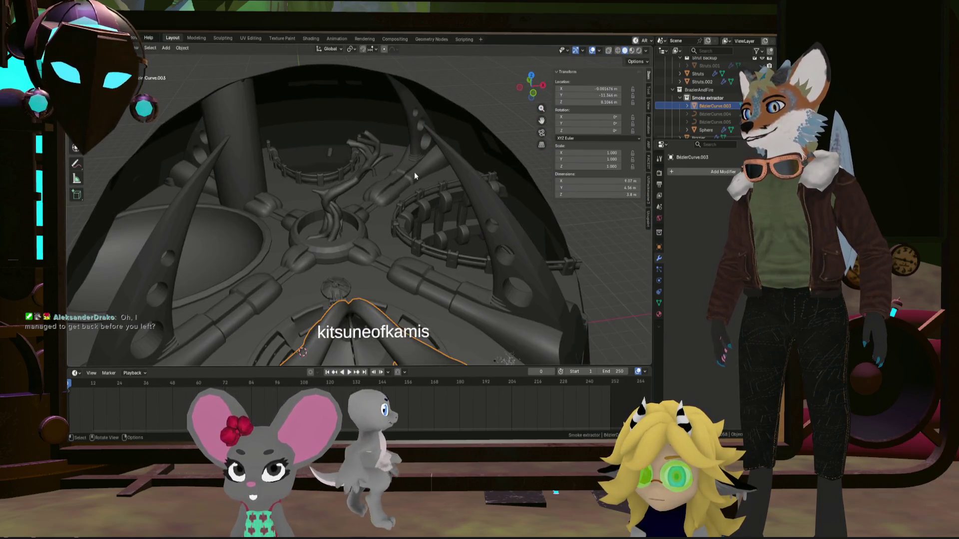
pyautogui.moveTo(414, 279)
pyautogui.mouseDown(button='middle')
pyautogui.moveTo(394, 267)
pyautogui.moveTo(391, 286)
pyautogui.mouseUp(button='middle')
pyautogui.scroll(-3, 391, 286)
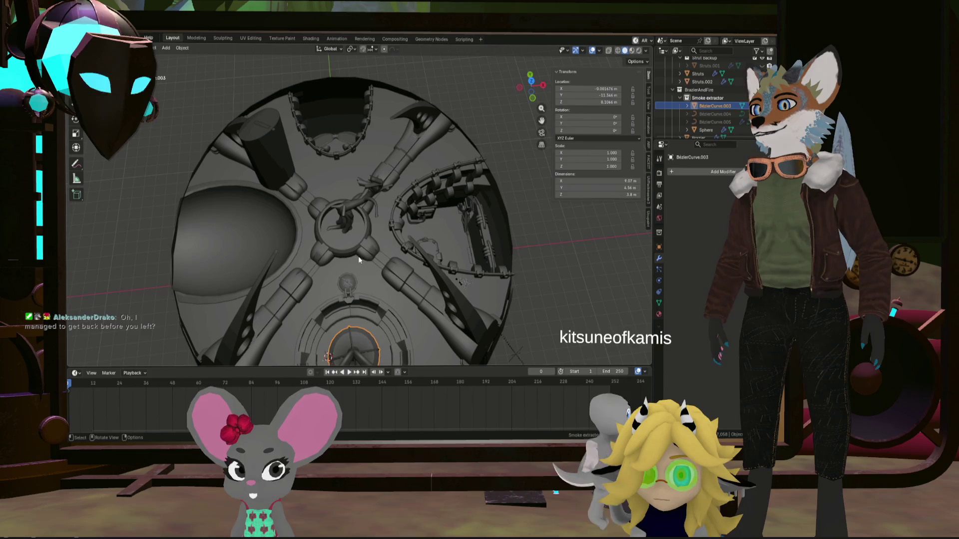
pyautogui.moveTo(339, 215)
pyautogui.mouseDown(button='middle')
pyautogui.moveTo(319, 264)
pyautogui.moveTo(362, 211)
pyautogui.moveTo(352, 236)
pyautogui.mouseUp(button='middle')
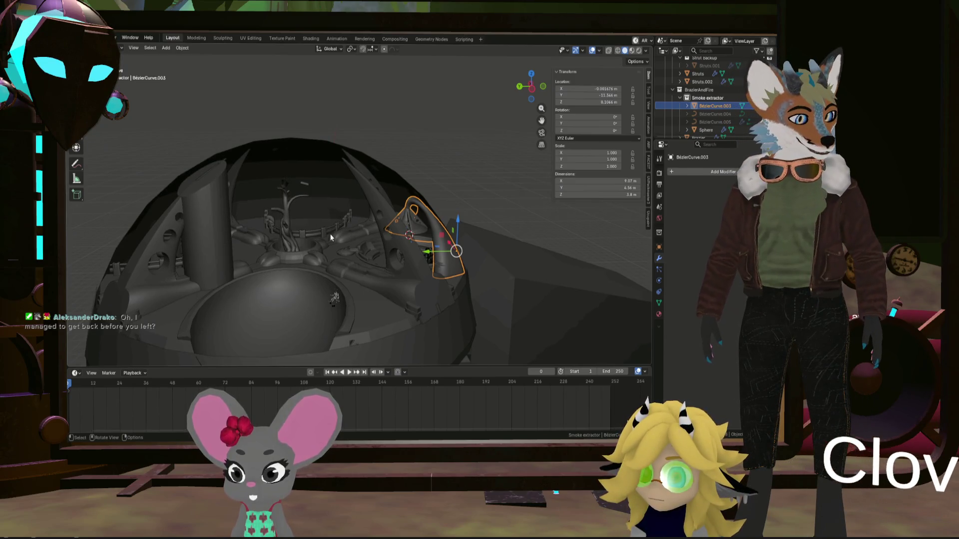